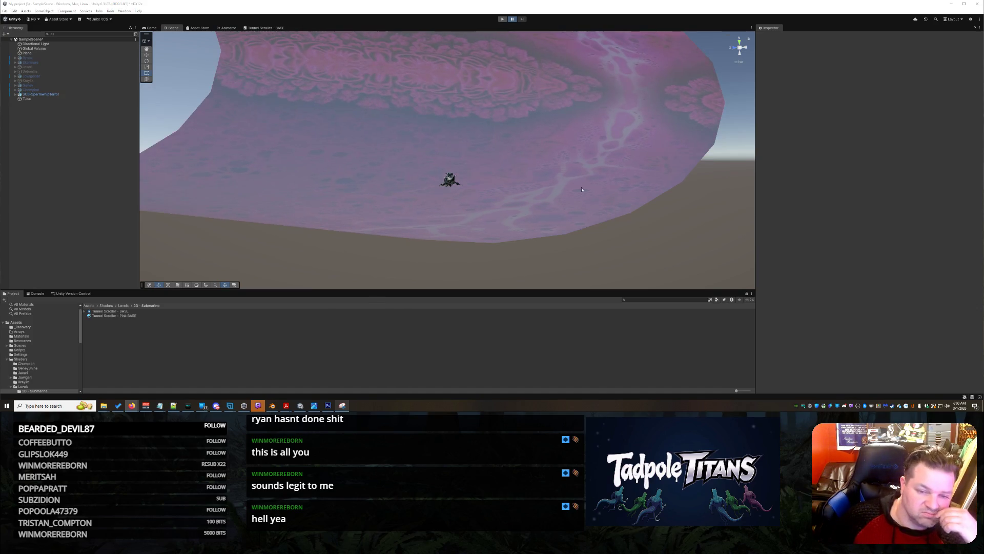
Step: Select the Tunnel Scroller - Pink BASE material and glance at its BASE shader graph
{"action": "left_click", "coordinate": [645, 186]}
{"action": "left_click", "coordinate": [154, 260]}
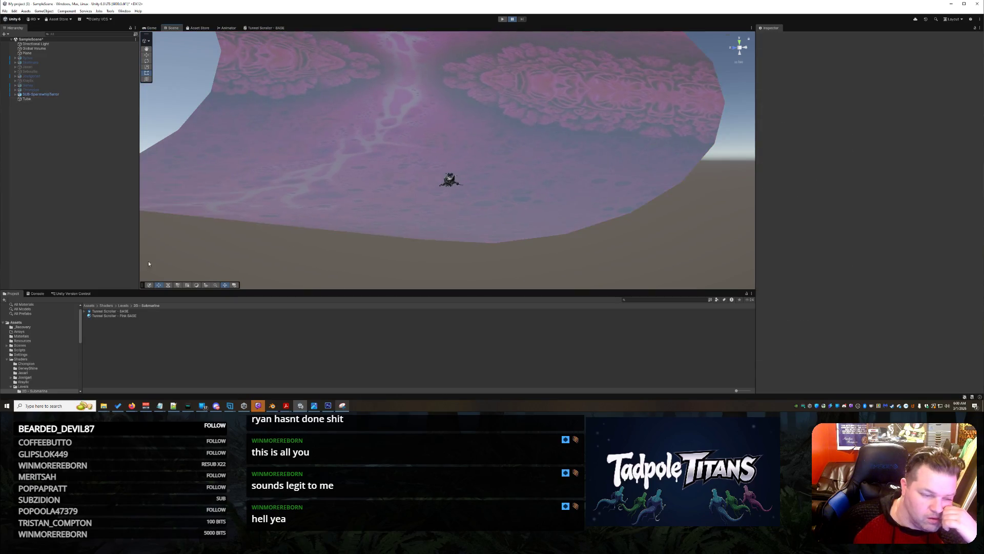
{"action": "left_click", "coordinate": [129, 318]}
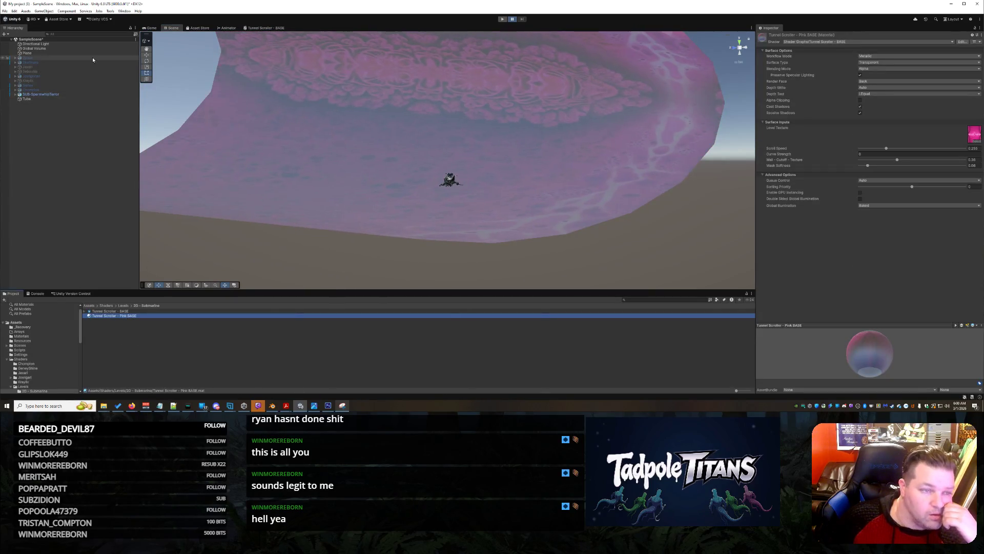
{"action": "left_click", "coordinate": [274, 28]}
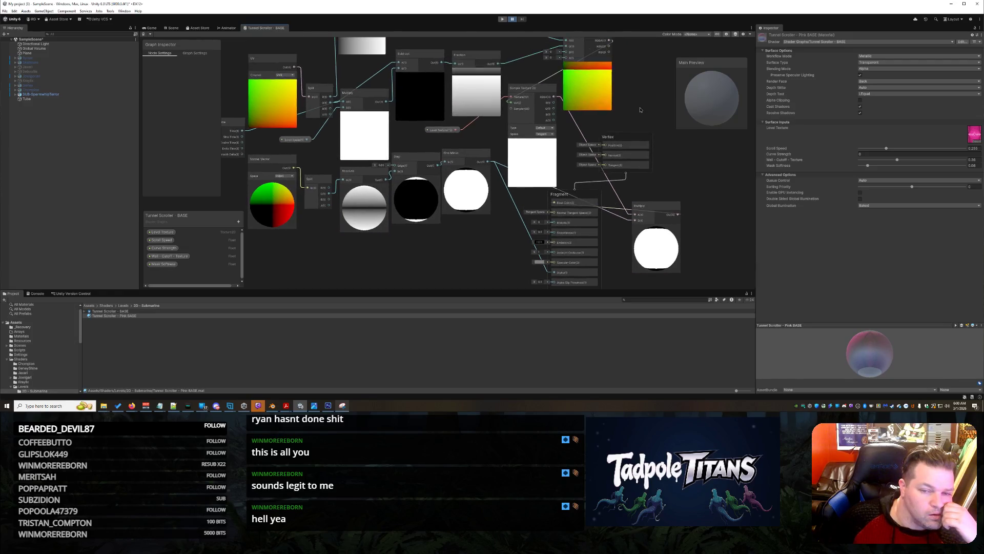
{"action": "left_click", "coordinate": [173, 27]}
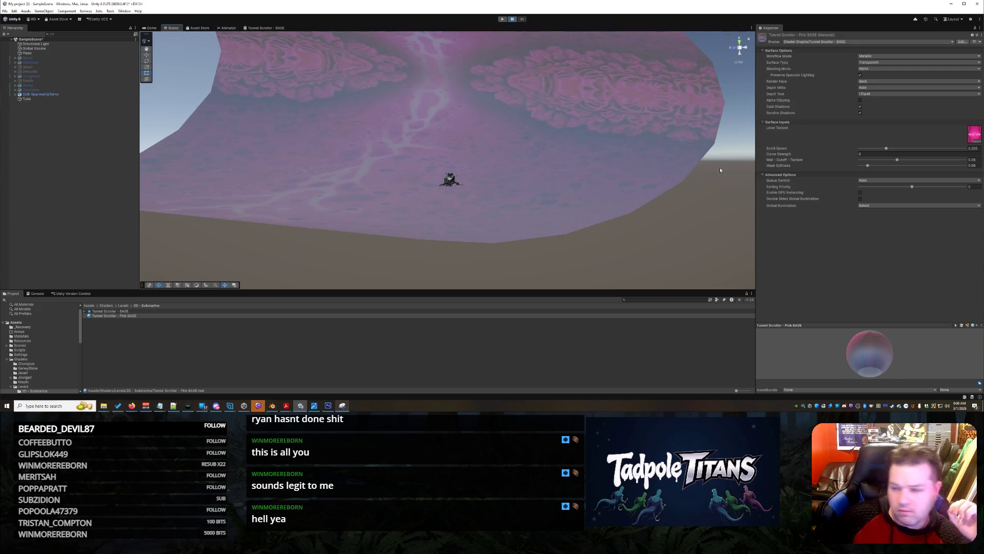
Step: Assign tile3 as the Level Texture, view the pink tunnel, and select the tile3 asset
{"action": "left_click", "coordinate": [977, 135]}
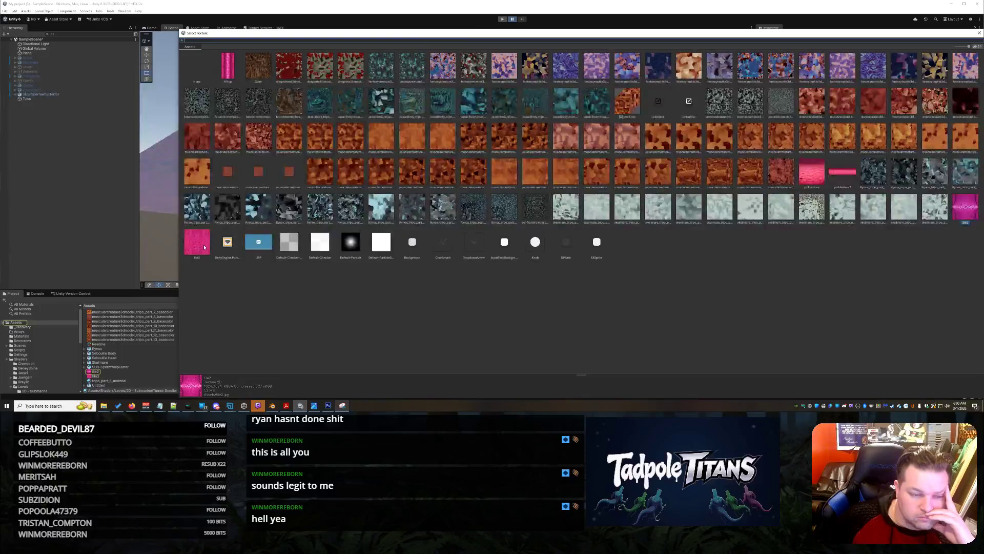
{"action": "double_click", "coordinate": [197, 242]}
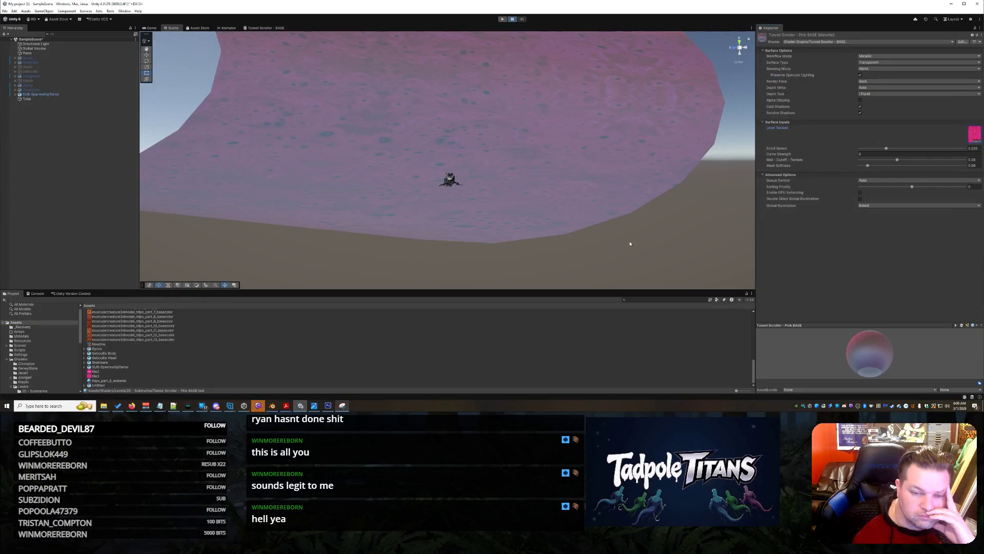
{"action": "left_click", "coordinate": [659, 222]}
{"action": "mouse_move", "coordinate": [634, 227]}
{"action": "left_mouse_down"}
{"action": "mouse_move", "coordinate": [508, 225]}
{"action": "mouse_move", "coordinate": [625, 216]}
{"action": "mouse_move", "coordinate": [584, 226]}
{"action": "mouse_move", "coordinate": [613, 229]}
{"action": "left_mouse_up"}
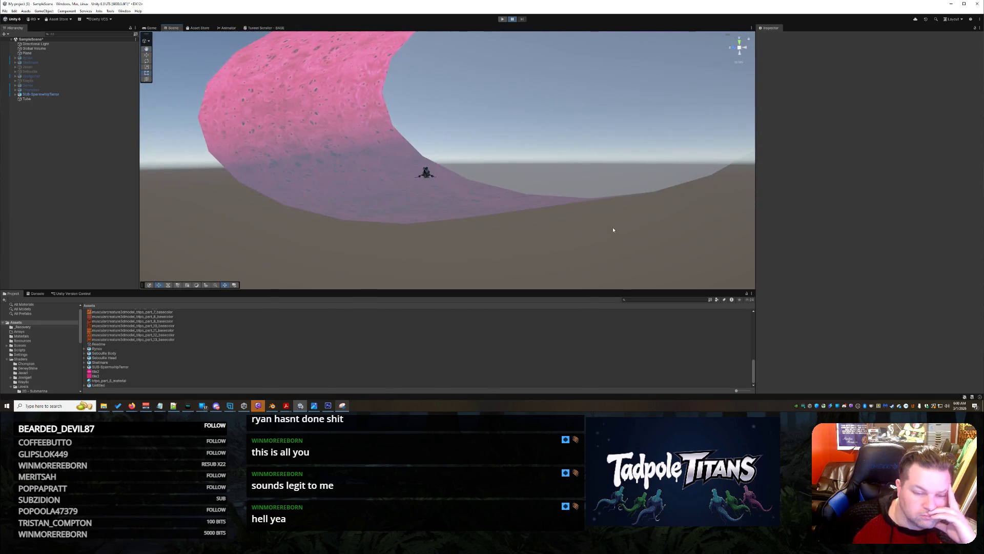
{"action": "left_click", "coordinate": [132, 406]}
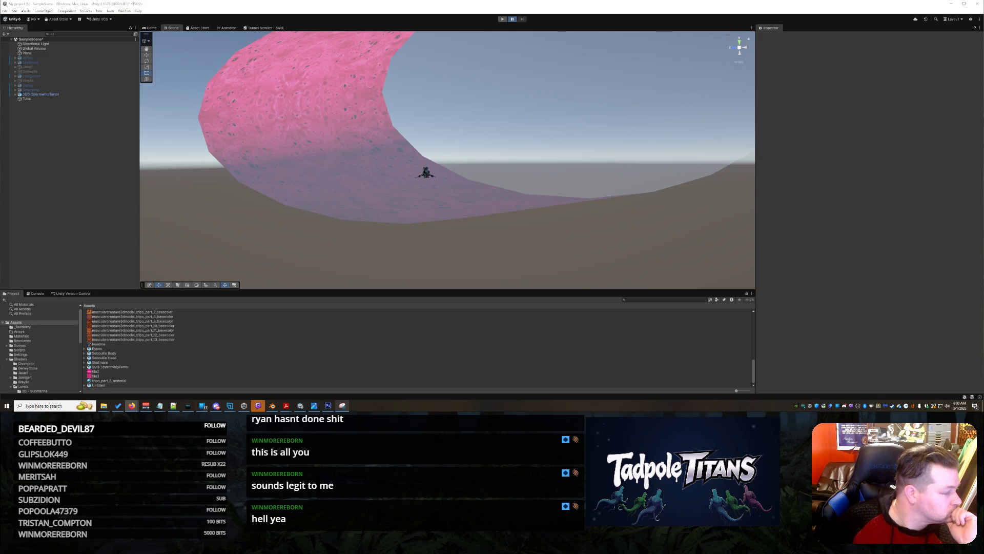
{"action": "left_click", "coordinate": [105, 377]}
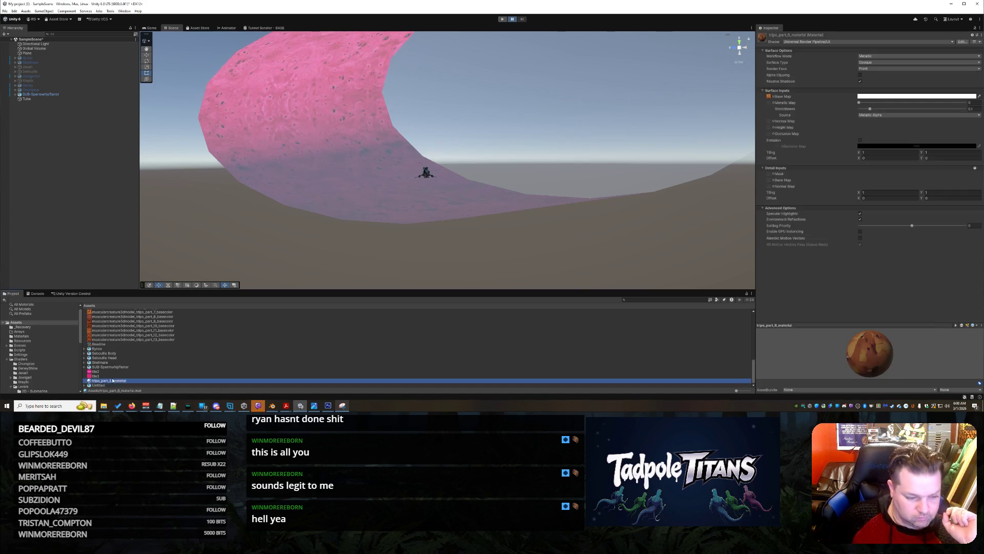
Step: Reimport tile3 with Trilinear filter mode and a 4096 max size
{"action": "scroll", "coordinate": [906, 190], "scroll_direction": "down", "scroll_amount": 1}
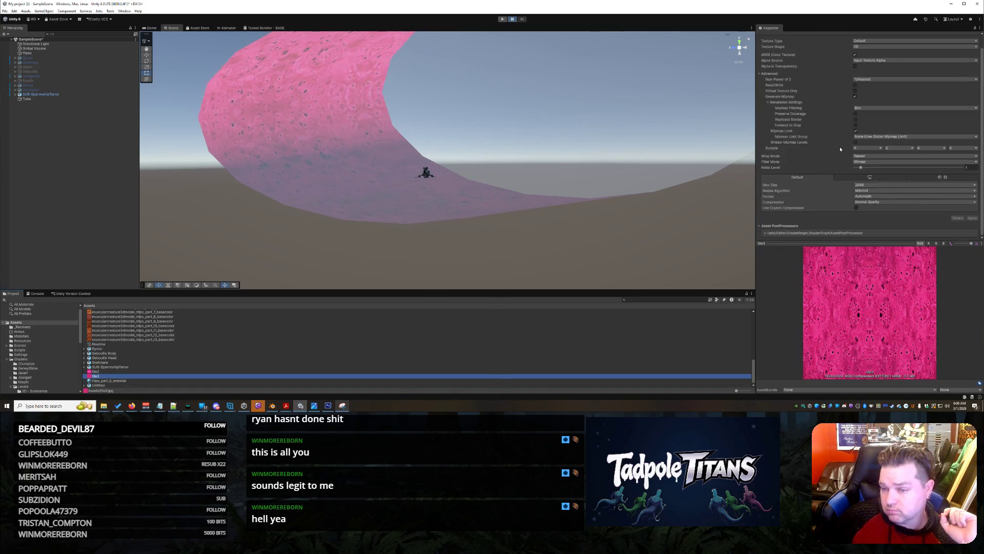
{"action": "left_click", "coordinate": [873, 161]}
{"action": "left_click", "coordinate": [874, 183]}
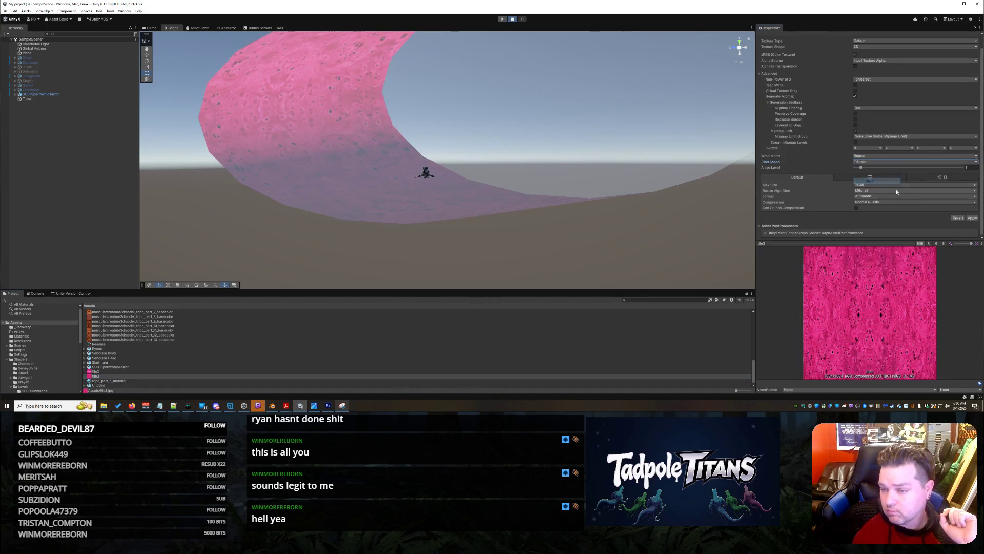
{"action": "left_click", "coordinate": [882, 185]}
{"action": "left_click", "coordinate": [876, 236]}
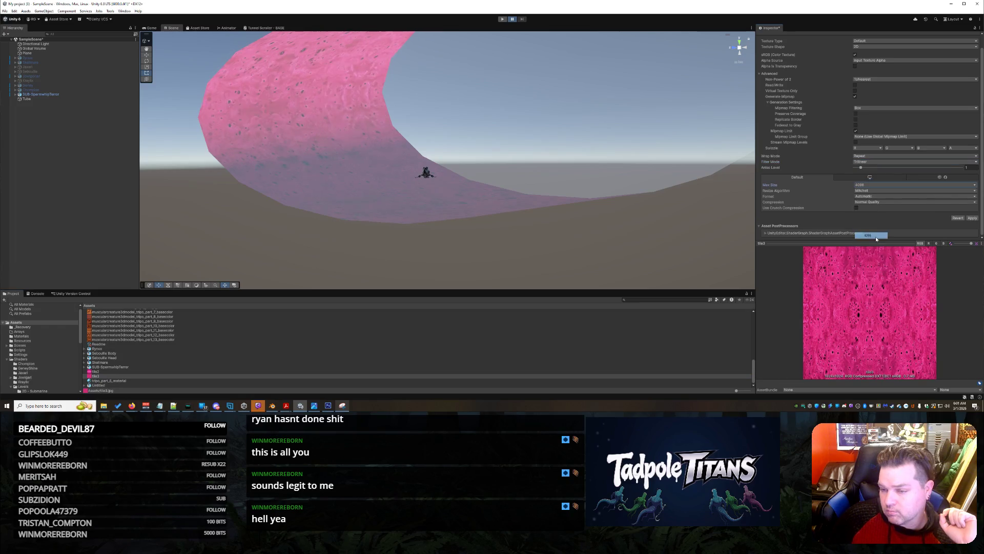
{"action": "left_click", "coordinate": [972, 219]}
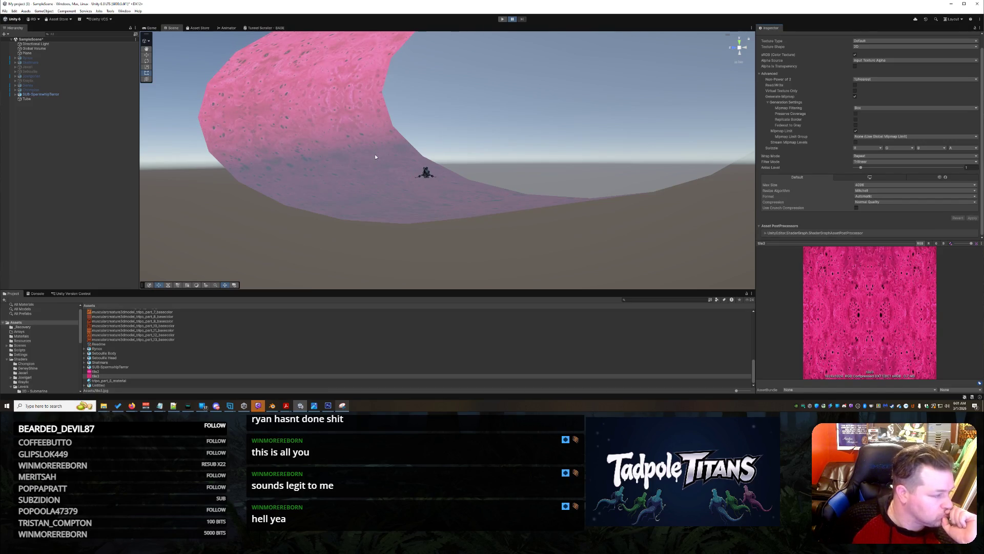
Step: Orbit and zoom to a side view of the ship inside the pink tunnel
{"action": "left_click_drag", "start_coordinate": [376, 157], "coordinate": [452, 182]}
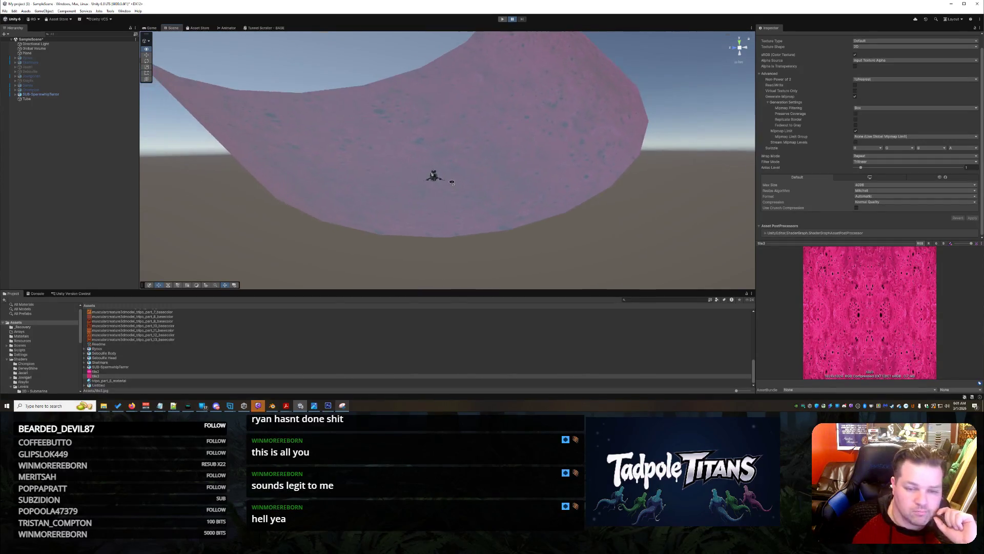
{"action": "scroll", "coordinate": [451, 183], "scroll_direction": "up", "scroll_amount": 5}
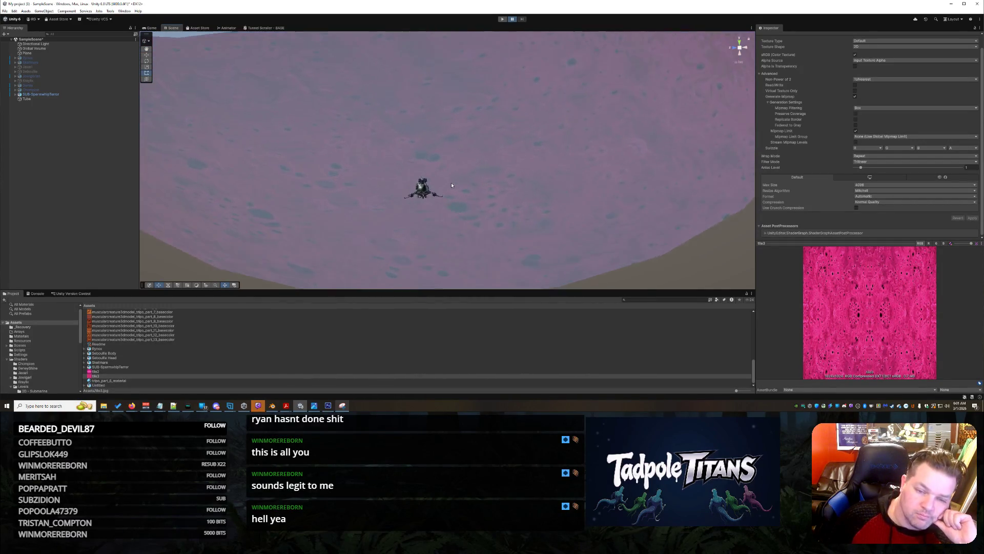
{"action": "mouse_move", "coordinate": [452, 185]}
{"action": "left_mouse_down"}
{"action": "mouse_move", "coordinate": [646, 182]}
{"action": "mouse_move", "coordinate": [444, 180]}
{"action": "mouse_move", "coordinate": [469, 185]}
{"action": "mouse_move", "coordinate": [463, 194]}
{"action": "mouse_move", "coordinate": [478, 192]}
{"action": "mouse_move", "coordinate": [443, 181]}
{"action": "mouse_move", "coordinate": [505, 183]}
{"action": "mouse_move", "coordinate": [418, 177]}
{"action": "mouse_move", "coordinate": [461, 182]}
{"action": "mouse_move", "coordinate": [462, 191]}
{"action": "mouse_move", "coordinate": [437, 171]}
{"action": "mouse_move", "coordinate": [463, 188]}
{"action": "mouse_move", "coordinate": [405, 167]}
{"action": "mouse_move", "coordinate": [459, 182]}
{"action": "mouse_move", "coordinate": [449, 177]}
{"action": "left_mouse_up"}
{"action": "right_click", "coordinate": [461, 190]}
Step: Select the pink Tube, then zoom and orbit until its tunnel wall rises on the right
{"action": "left_click", "coordinate": [446, 183]}
{"action": "left_click", "coordinate": [606, 259]}
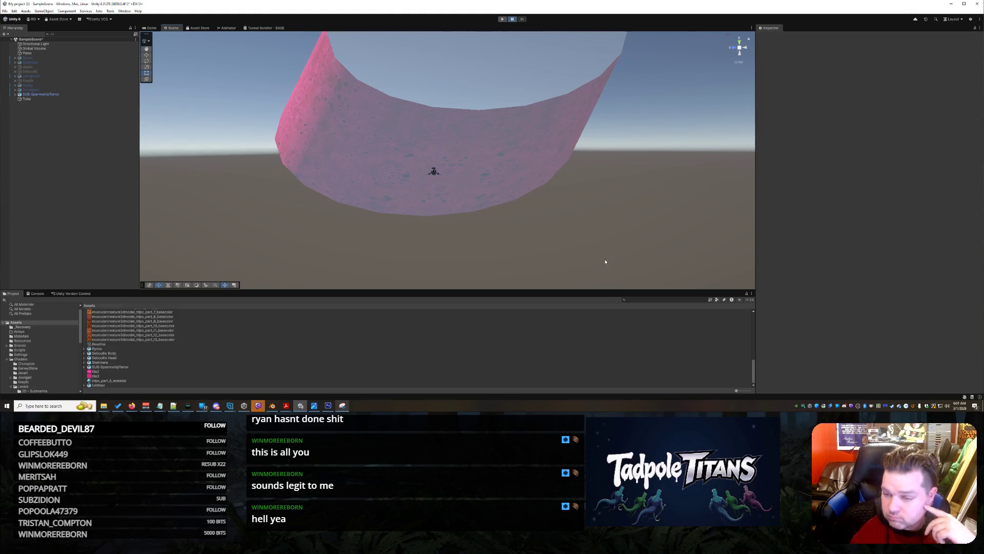
{"action": "left_click", "coordinate": [530, 183]}
{"action": "right_click", "coordinate": [487, 178]}
{"action": "left_click", "coordinate": [408, 177]}
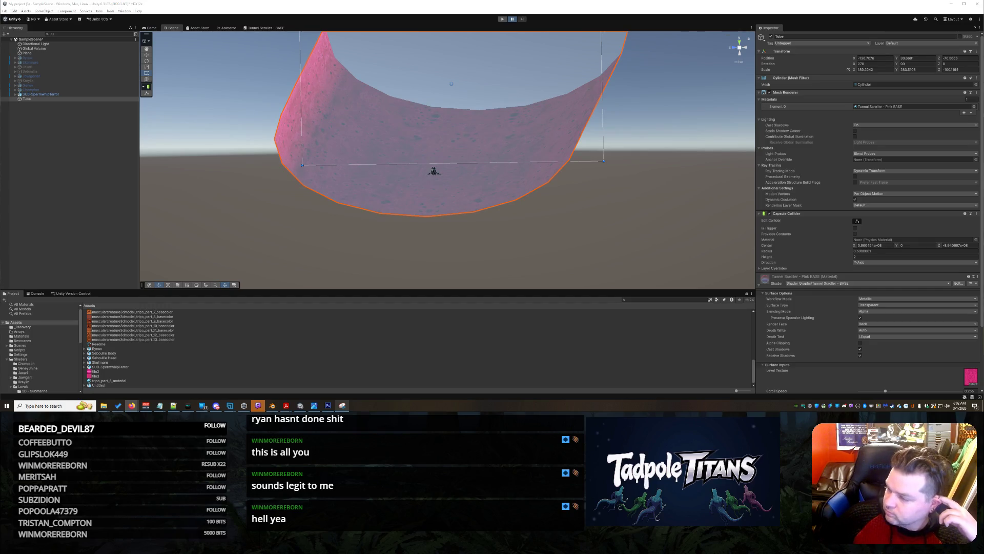
{"action": "scroll", "coordinate": [460, 214], "scroll_direction": "up", "scroll_amount": 10}
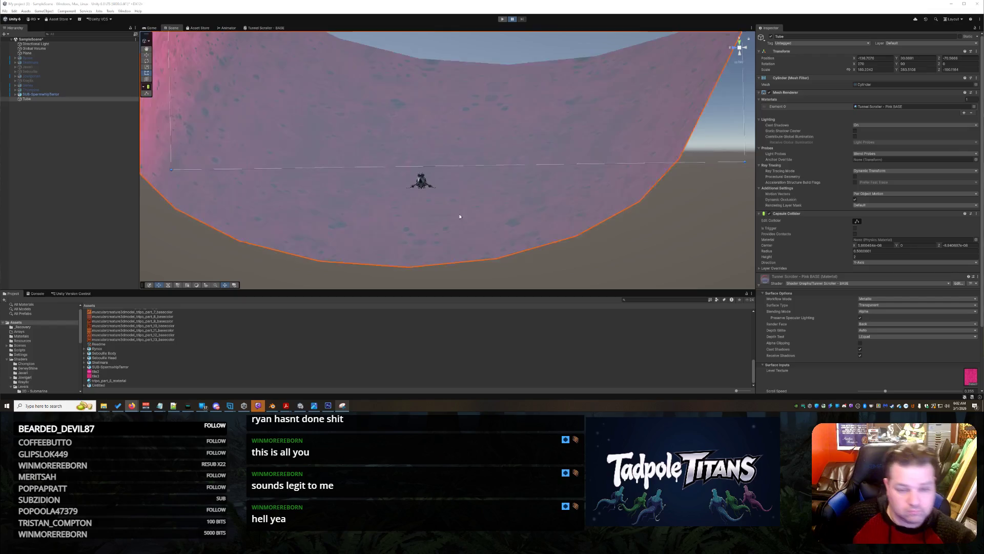
{"action": "mouse_move", "coordinate": [496, 227]}
{"action": "left_mouse_down"}
{"action": "mouse_move", "coordinate": [521, 200]}
{"action": "mouse_move", "coordinate": [494, 210]}
{"action": "mouse_move", "coordinate": [518, 210]}
{"action": "left_mouse_up"}
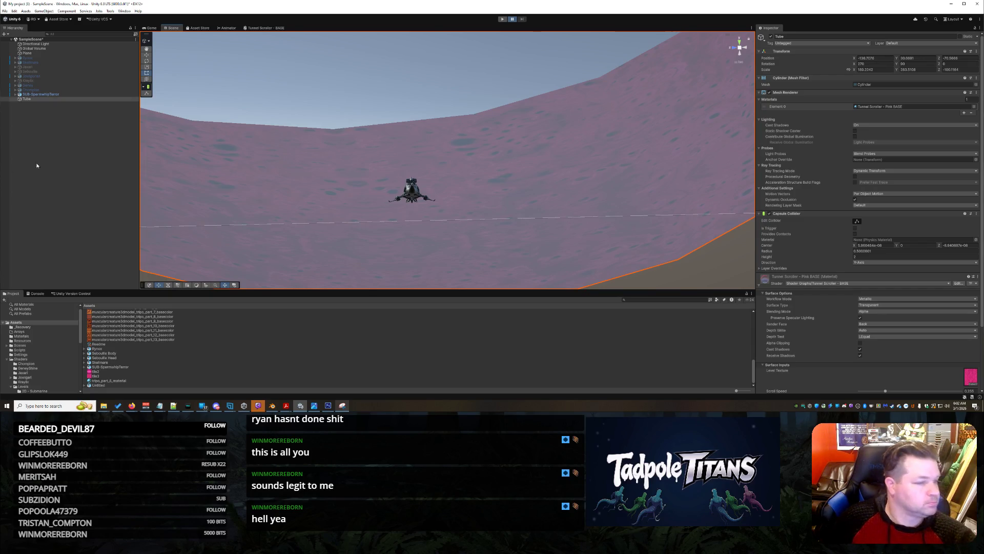
Step: Enable Fog in the Lighting window's Environment settings
{"action": "left_click", "coordinate": [123, 11]}
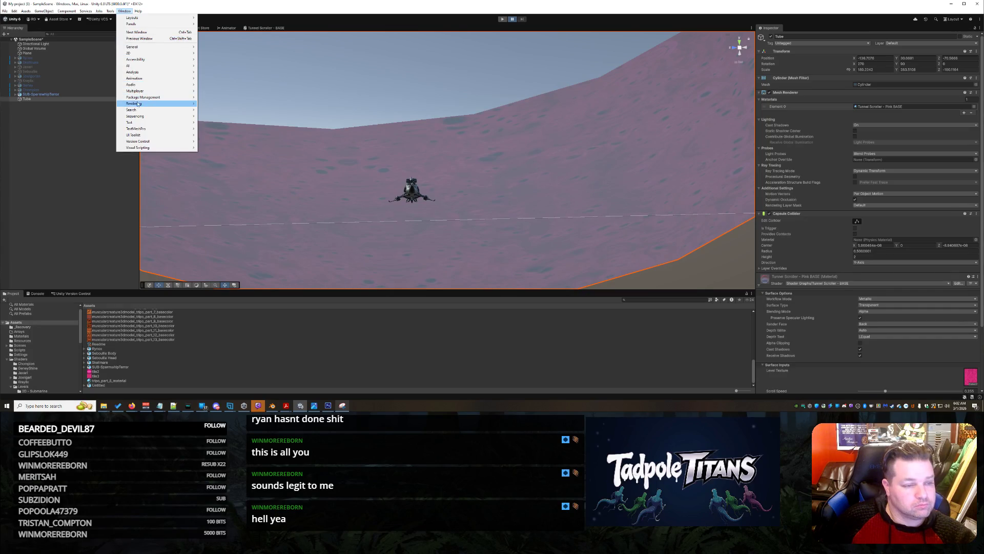
{"action": "mouse_move", "coordinate": [139, 104]}
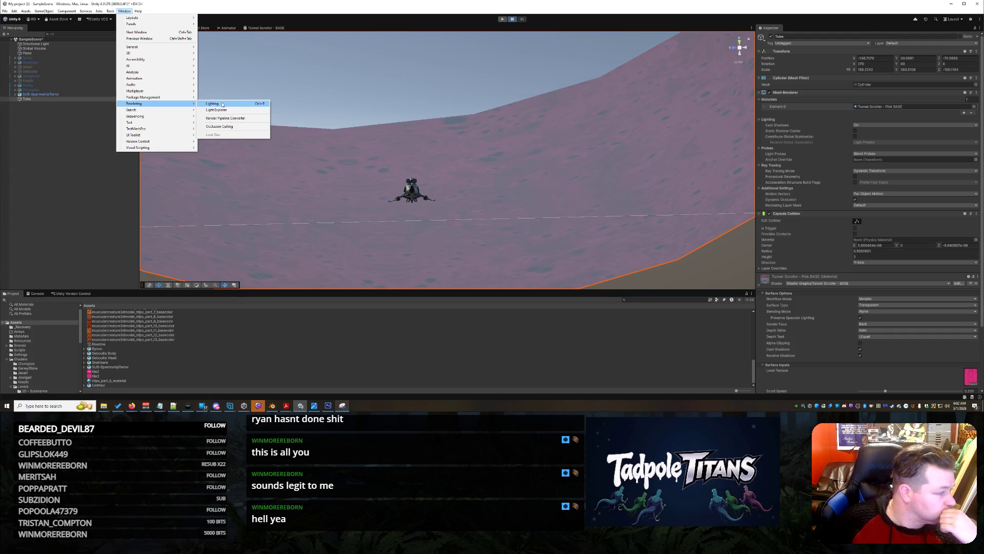
{"action": "left_click", "coordinate": [223, 104]}
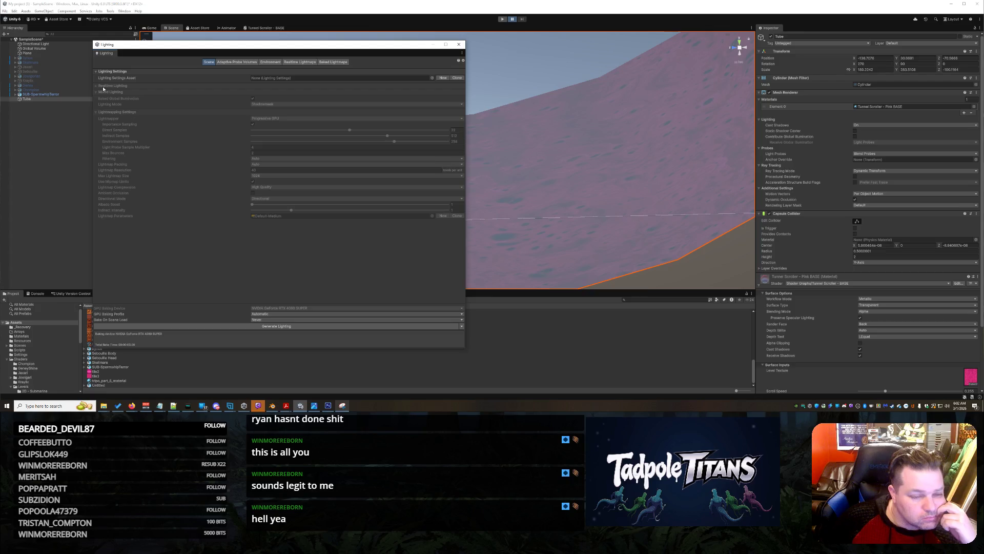
{"action": "left_click", "coordinate": [277, 63]}
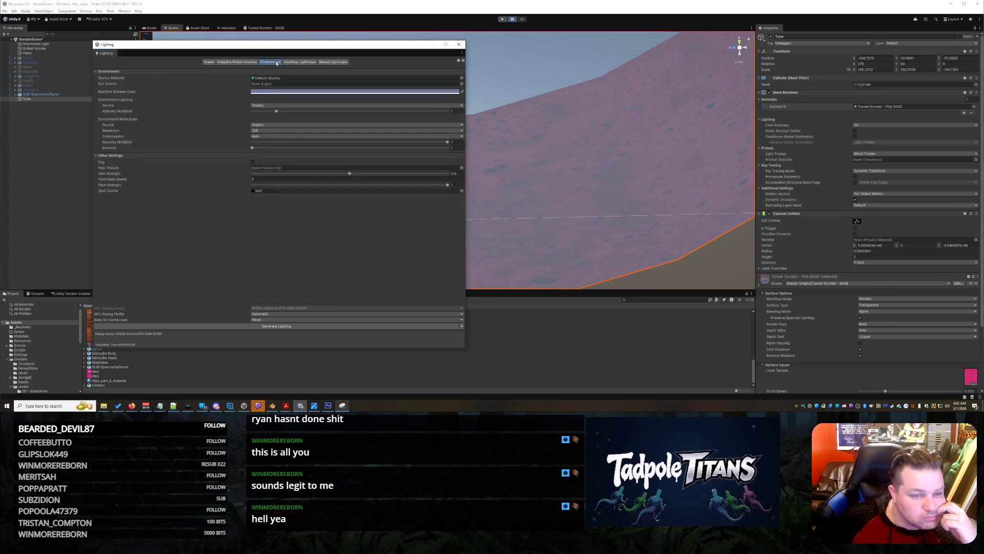
{"action": "left_click", "coordinate": [252, 162]}
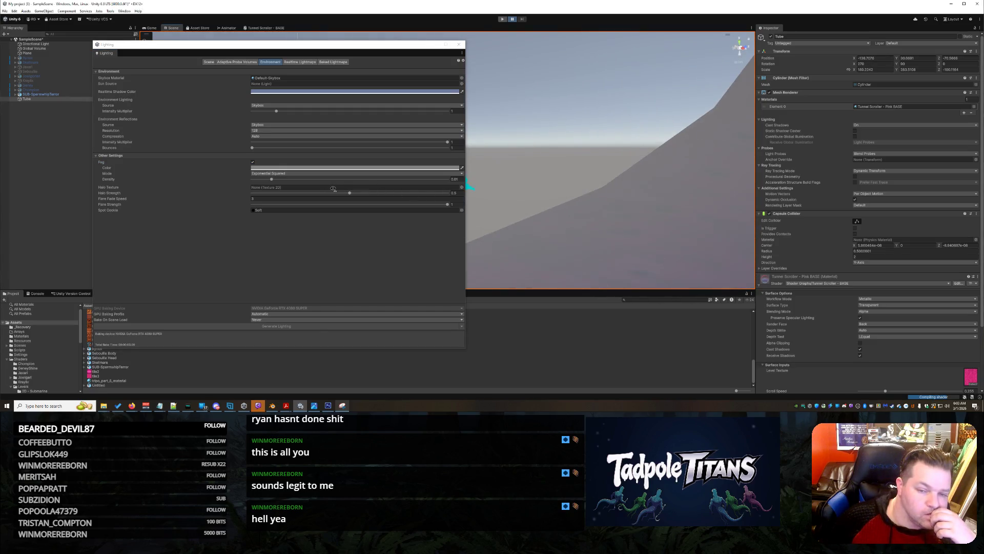
Step: Orbit to a side view of the fogged tube and bring up the Fog Color picker
{"action": "mouse_move", "coordinate": [518, 180]}
{"action": "left_mouse_down"}
{"action": "mouse_move", "coordinate": [607, 170]}
{"action": "mouse_move", "coordinate": [415, 165]}
{"action": "mouse_move", "coordinate": [514, 145]}
{"action": "mouse_move", "coordinate": [534, 154]}
{"action": "mouse_move", "coordinate": [528, 172]}
{"action": "mouse_move", "coordinate": [558, 176]}
{"action": "mouse_move", "coordinate": [387, 170]}
{"action": "mouse_move", "coordinate": [395, 125]}
{"action": "mouse_move", "coordinate": [344, 192]}
{"action": "left_mouse_up"}
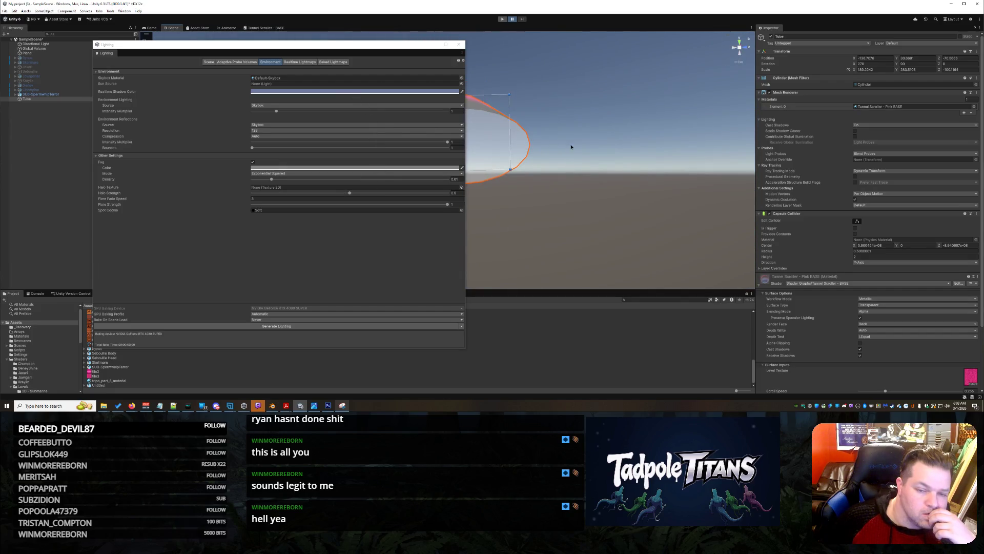
{"action": "left_click_drag", "start_coordinate": [547, 147], "coordinate": [359, 164]}
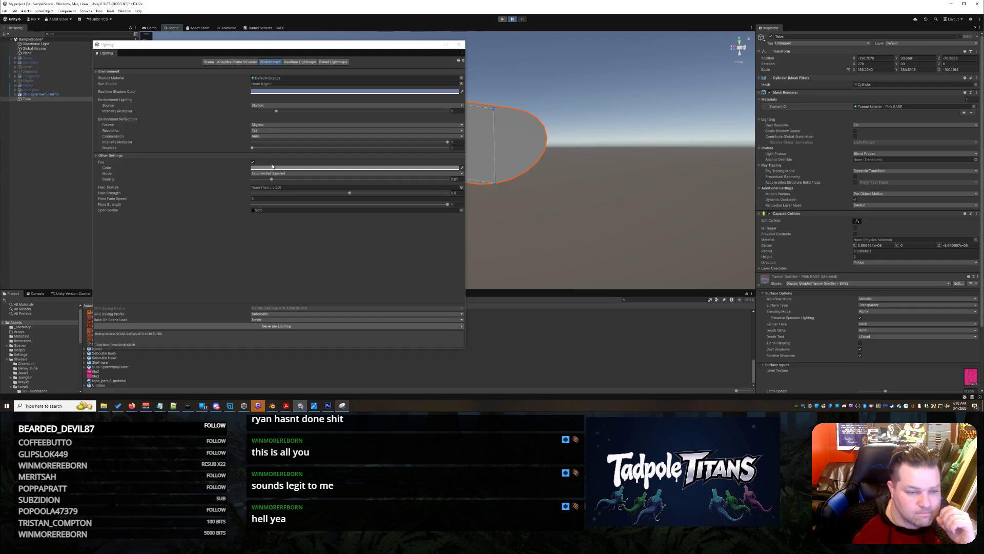
{"action": "left_click", "coordinate": [274, 168]}
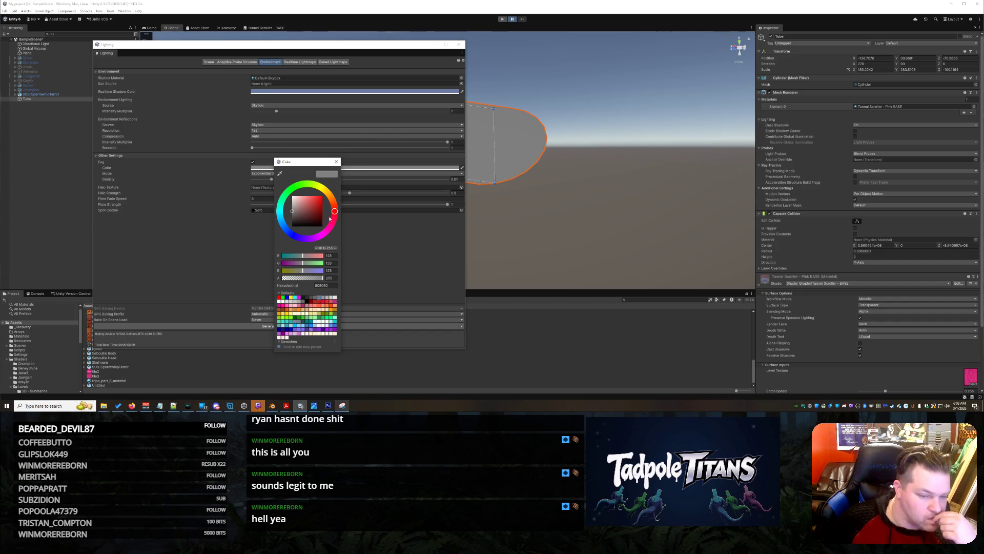
Step: Set the fog colour to pink F2408C (G 0.25, B 0.55) in 0–1 values and close Lighting
{"action": "left_click", "coordinate": [333, 253]}
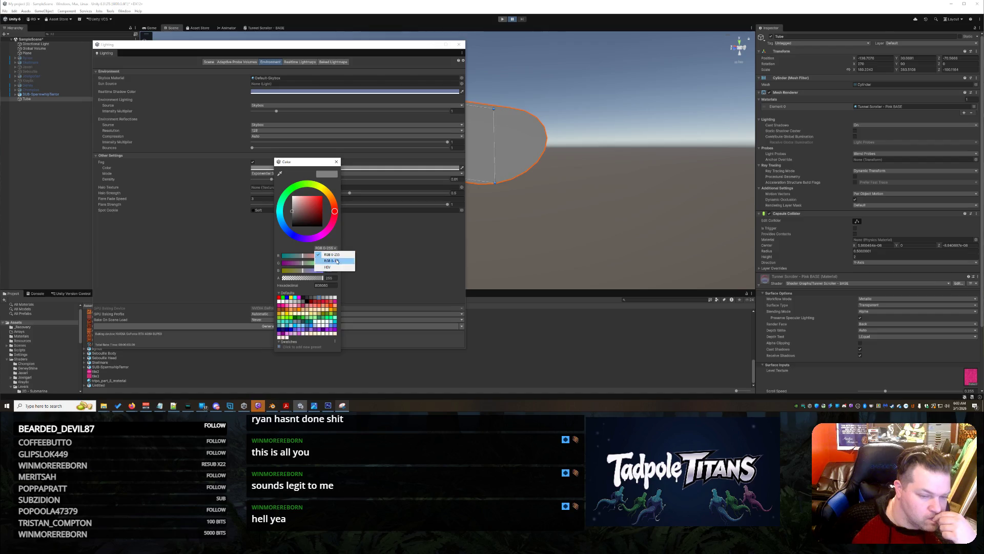
{"action": "left_click", "coordinate": [331, 261]}
{"action": "left_click", "coordinate": [330, 255]}
{"action": "type", "text": "1"}
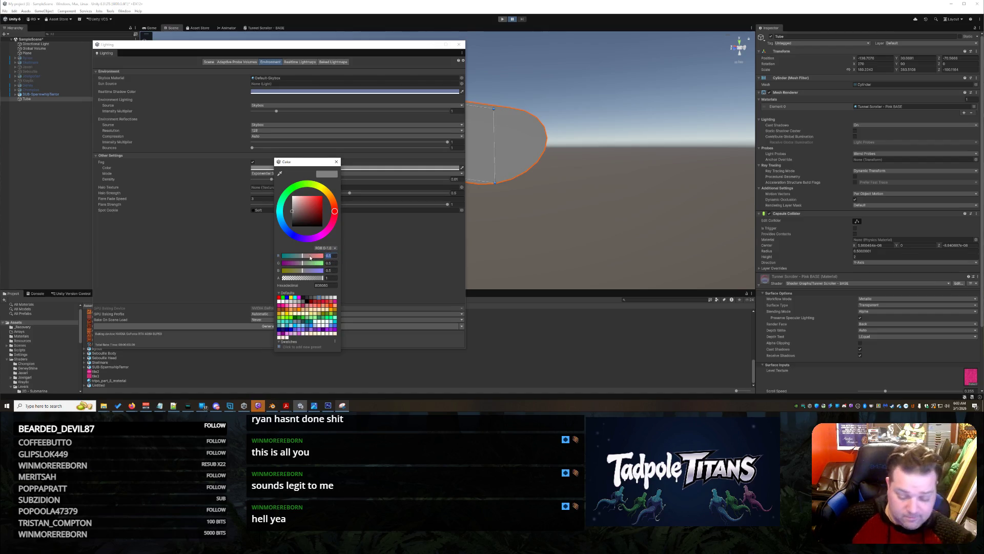
{"action": "type", "text": "95"}
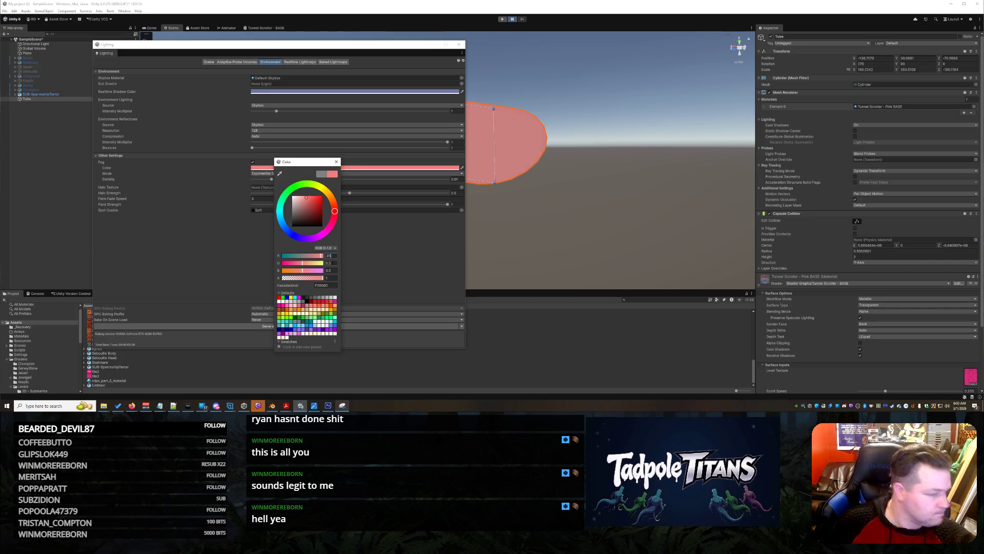
{"action": "left_click", "coordinate": [330, 263]}
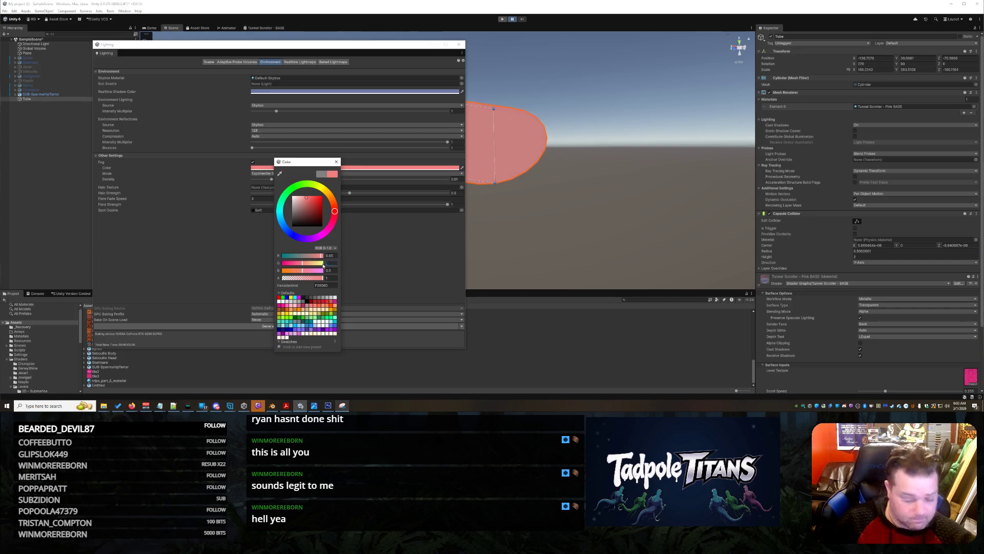
{"action": "type", "text": ".25"}
{"action": "key", "text": "Tab"}
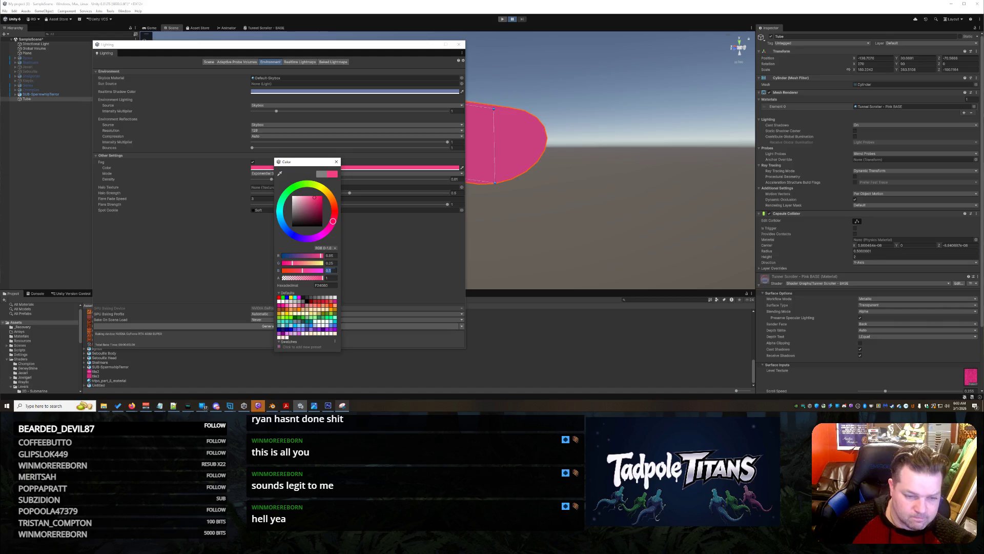
{"action": "type", "text": ".55"}
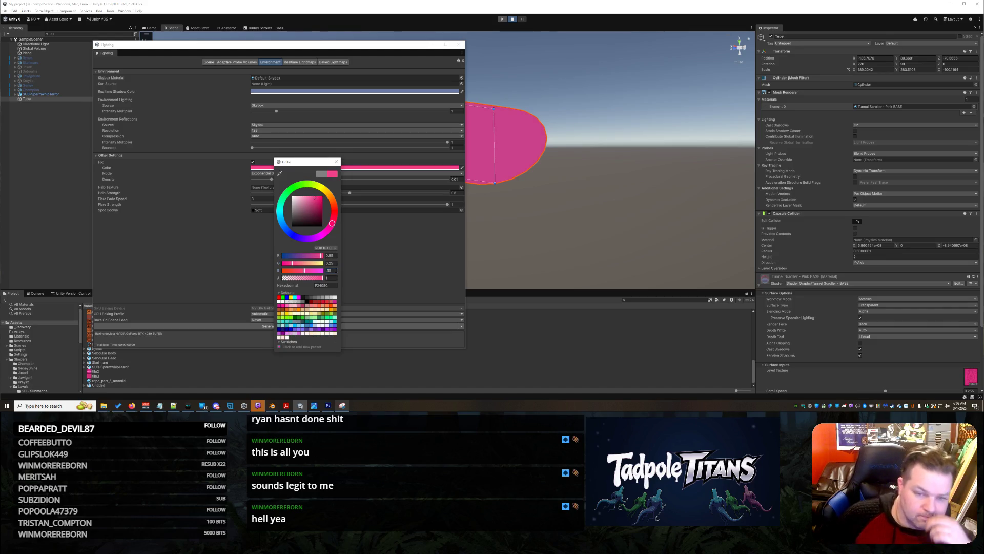
{"action": "left_click", "coordinate": [366, 266]}
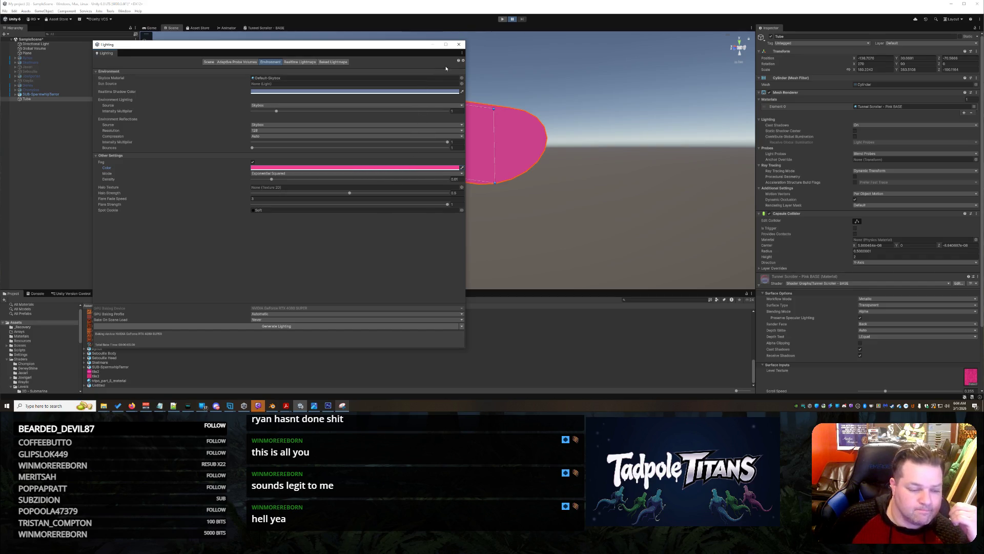
{"action": "left_click", "coordinate": [458, 44]}
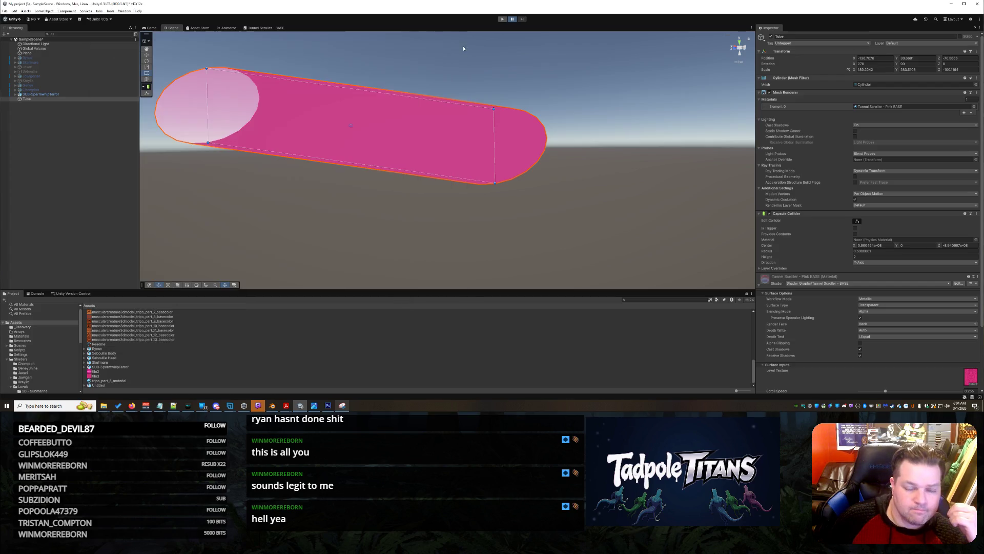
Step: Orbit and zoom until the fog-tinted tube interior fills the Scene view
{"action": "left_click", "coordinate": [337, 196]}
{"action": "mouse_move", "coordinate": [336, 197]}
{"action": "left_mouse_down"}
{"action": "mouse_move", "coordinate": [461, 216]}
{"action": "mouse_move", "coordinate": [431, 159]}
{"action": "mouse_move", "coordinate": [562, 196]}
{"action": "left_mouse_up"}
{"action": "scroll", "coordinate": [534, 213], "scroll_direction": "up", "scroll_amount": 5}
{"action": "scroll", "coordinate": [534, 218], "scroll_direction": "up", "scroll_amount": 5}
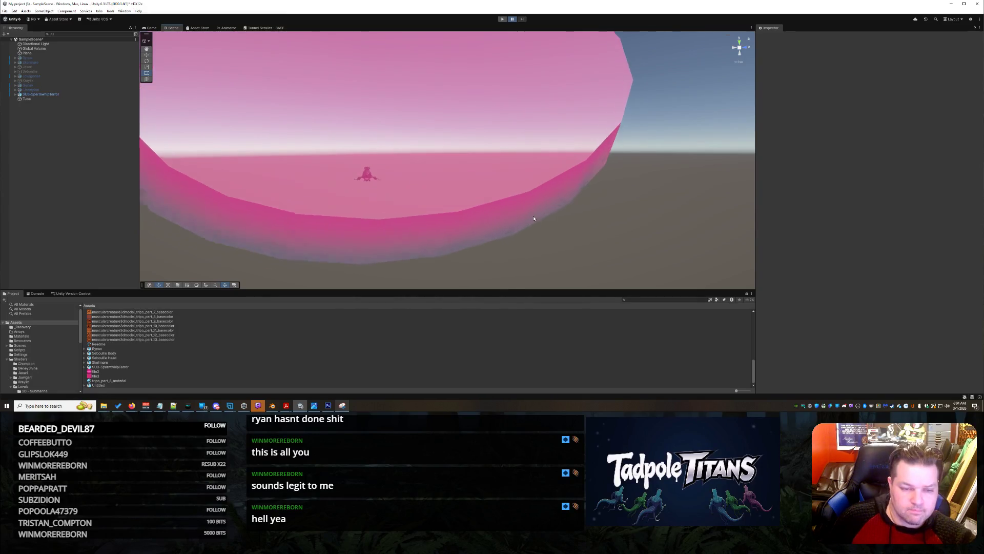
{"action": "mouse_move", "coordinate": [513, 215]}
{"action": "left_mouse_down"}
{"action": "mouse_move", "coordinate": [303, 224]}
{"action": "mouse_move", "coordinate": [462, 190]}
{"action": "mouse_move", "coordinate": [516, 168]}
{"action": "mouse_move", "coordinate": [490, 158]}
{"action": "mouse_move", "coordinate": [510, 149]}
{"action": "mouse_move", "coordinate": [548, 158]}
{"action": "mouse_move", "coordinate": [395, 175]}
{"action": "mouse_move", "coordinate": [383, 214]}
{"action": "mouse_move", "coordinate": [395, 220]}
{"action": "mouse_move", "coordinate": [336, 200]}
{"action": "mouse_move", "coordinate": [332, 134]}
{"action": "mouse_move", "coordinate": [295, 127]}
{"action": "mouse_move", "coordinate": [398, 181]}
{"action": "mouse_move", "coordinate": [418, 242]}
{"action": "mouse_move", "coordinate": [306, 255]}
{"action": "mouse_move", "coordinate": [503, 202]}
{"action": "mouse_move", "coordinate": [461, 200]}
{"action": "mouse_move", "coordinate": [547, 187]}
{"action": "mouse_move", "coordinate": [618, 205]}
{"action": "mouse_move", "coordinate": [608, 154]}
{"action": "mouse_move", "coordinate": [586, 204]}
{"action": "mouse_move", "coordinate": [564, 206]}
{"action": "left_mouse_up"}
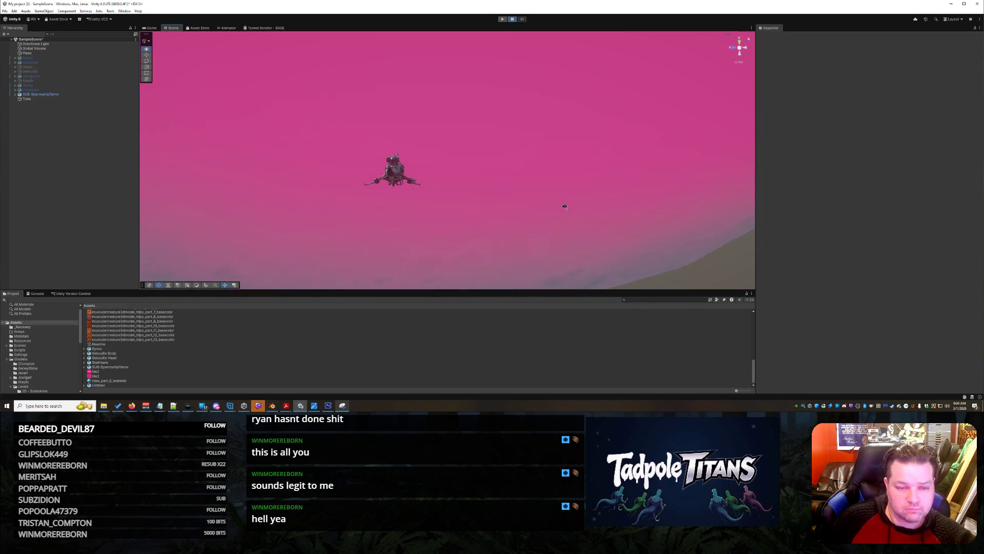
Step: Select the Tube and briefly check the Tunnel Scroller - BASE shader graph
{"action": "key", "text": "alt+Tab"}
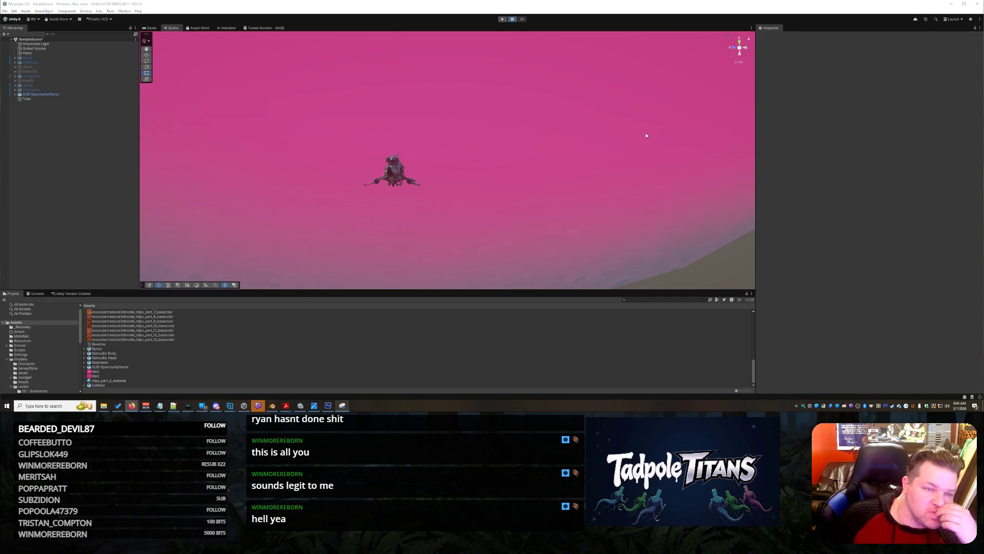
{"action": "left_click", "coordinate": [480, 124]}
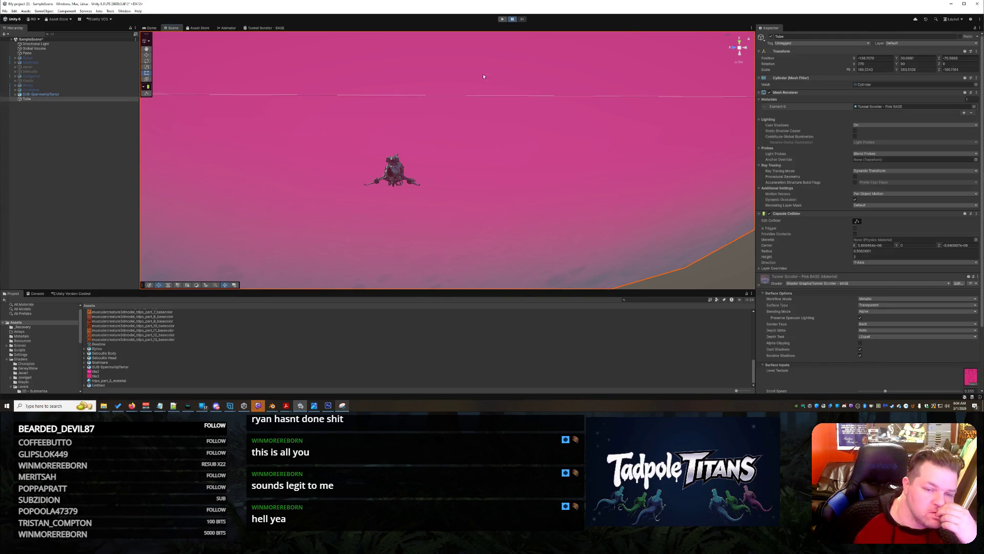
{"action": "left_click", "coordinate": [250, 28]}
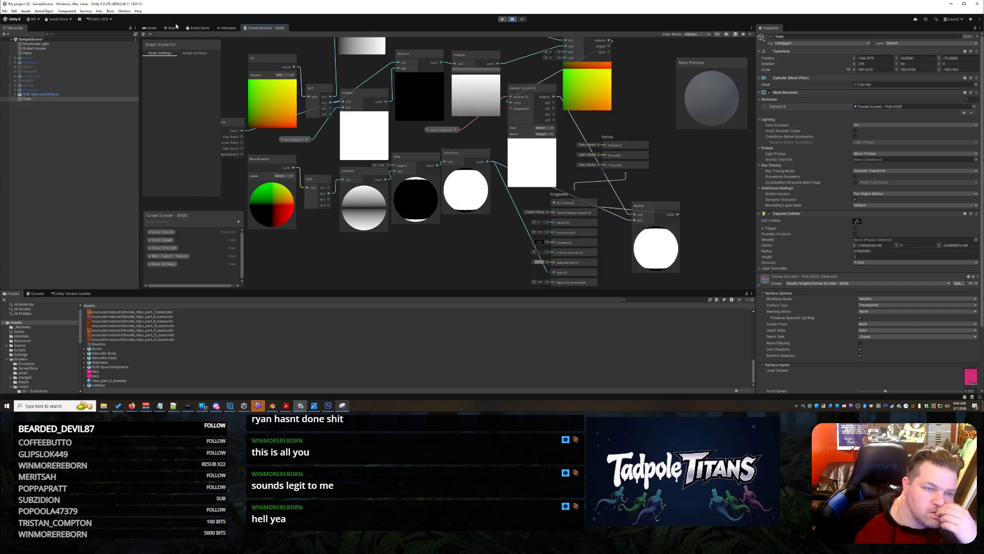
{"action": "key", "text": "ctrl+1"}
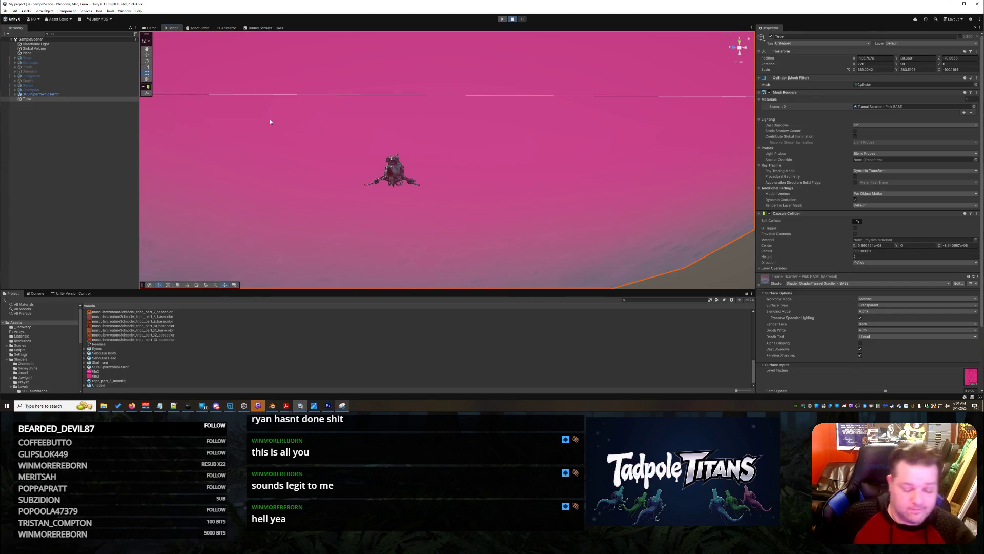
Step: Select the Tube, orbit out to see it whole, and stretch it to a new size
{"action": "left_click", "coordinate": [270, 119]}
{"action": "scroll", "coordinate": [342, 128], "scroll_direction": "down", "scroll_amount": 5}
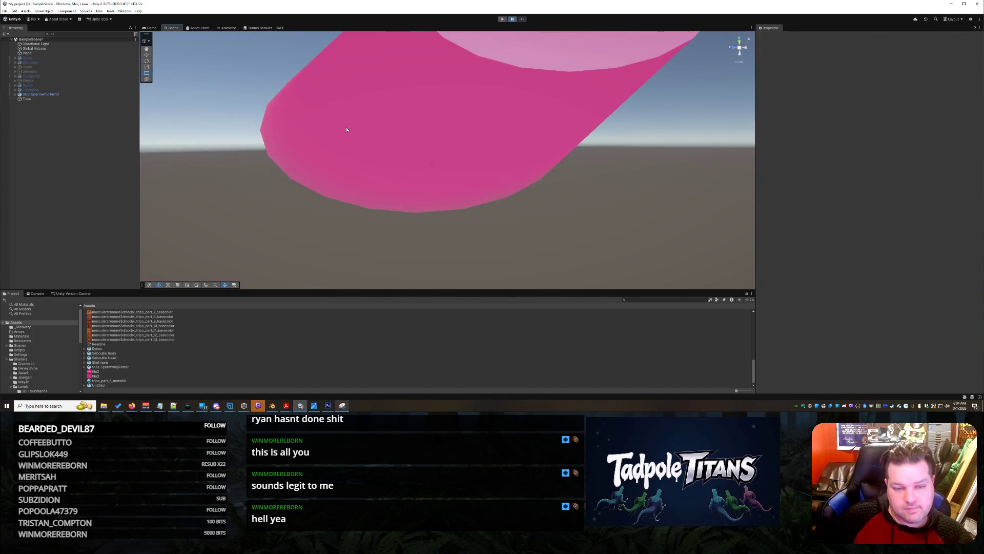
{"action": "left_click", "coordinate": [352, 136]}
{"action": "mouse_move", "coordinate": [351, 137]}
{"action": "left_mouse_down"}
{"action": "mouse_move", "coordinate": [575, 175]}
{"action": "mouse_move", "coordinate": [538, 180]}
{"action": "mouse_move", "coordinate": [647, 189]}
{"action": "mouse_move", "coordinate": [440, 159]}
{"action": "mouse_move", "coordinate": [659, 143]}
{"action": "mouse_move", "coordinate": [569, 182]}
{"action": "left_mouse_up"}
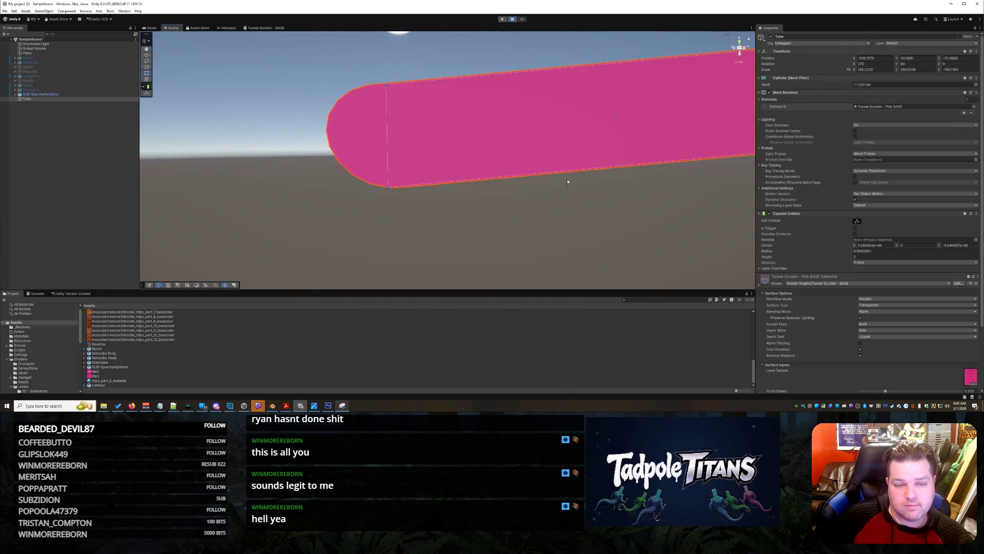
{"action": "left_click_drag", "start_coordinate": [348, 215], "coordinate": [447, 220]}
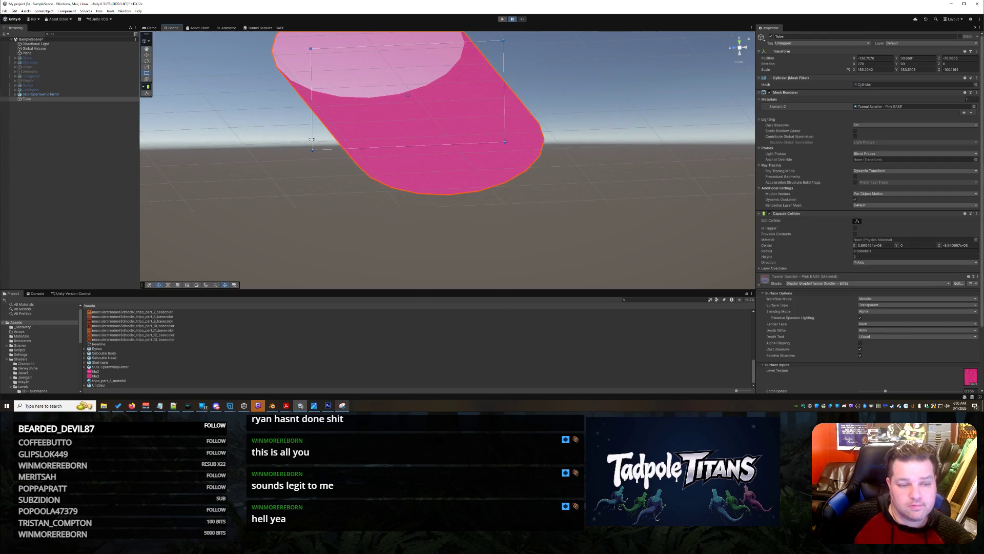
{"action": "left_click_drag", "start_coordinate": [312, 150], "coordinate": [349, 147]}
{"action": "right_click", "coordinate": [378, 222]}
{"action": "mouse_move", "coordinate": [377, 222]}
{"action": "left_mouse_down"}
{"action": "mouse_move", "coordinate": [558, 216]}
{"action": "mouse_move", "coordinate": [533, 208]}
{"action": "left_mouse_up"}
{"action": "left_click", "coordinate": [513, 149]}
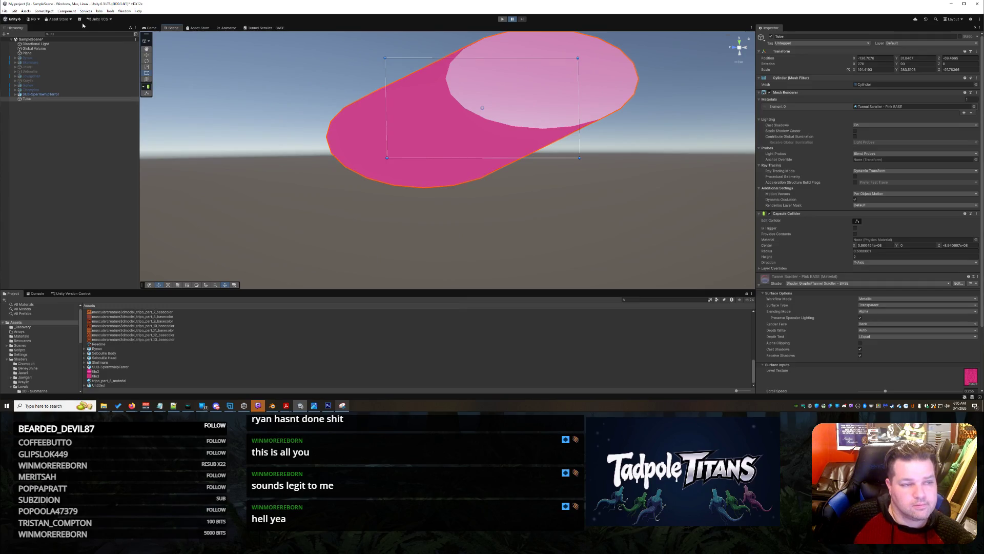
{"action": "left_click", "coordinate": [124, 11]}
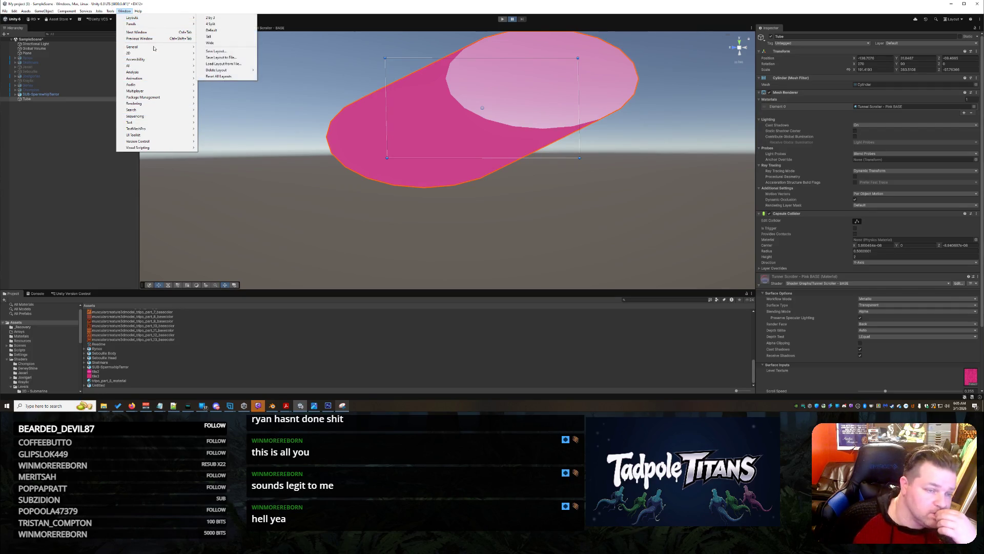
Step: Uncheck Fog in Lighting's Environment settings and close the Lighting window
{"action": "mouse_move", "coordinate": [136, 10]}
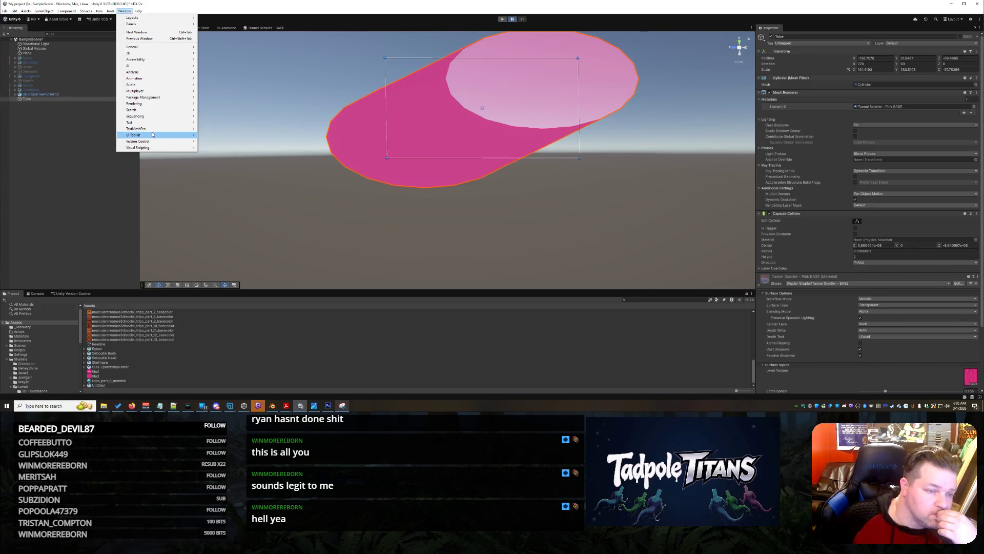
{"action": "mouse_move", "coordinate": [145, 127]}
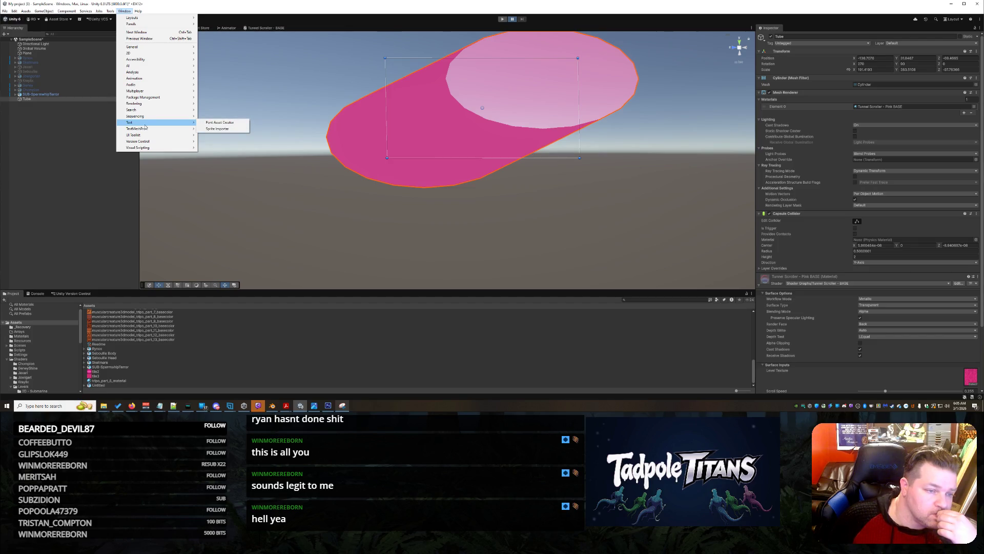
{"action": "mouse_move", "coordinate": [134, 103]}
{"action": "left_click", "coordinate": [225, 104]}
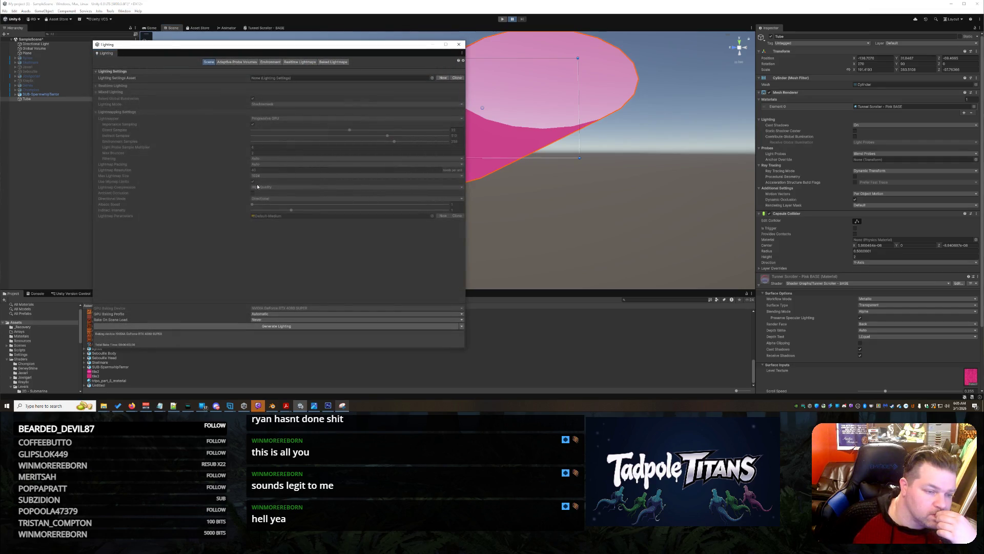
{"action": "left_click", "coordinate": [276, 62]}
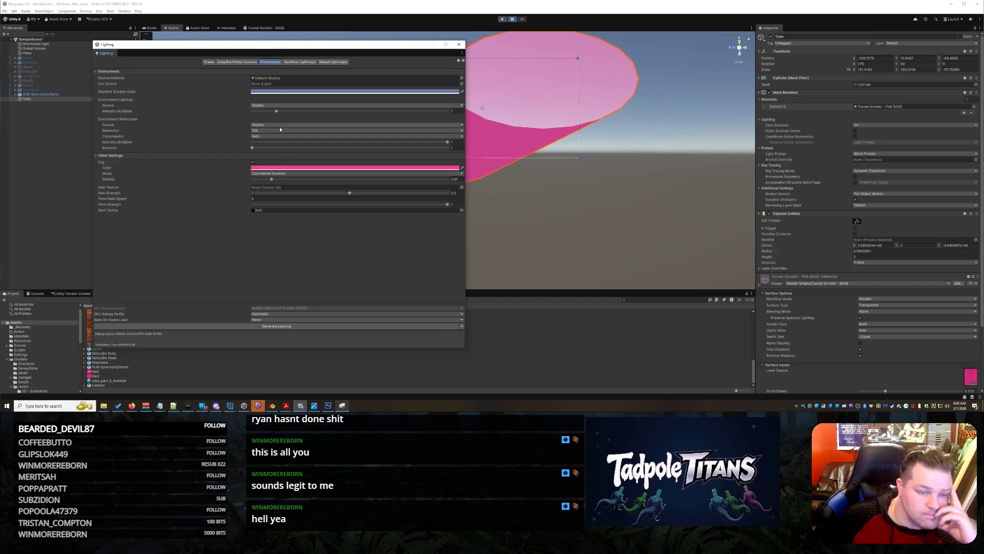
{"action": "left_click", "coordinate": [252, 162]}
{"action": "left_click", "coordinate": [459, 44]}
{"action": "right_click", "coordinate": [438, 183]}
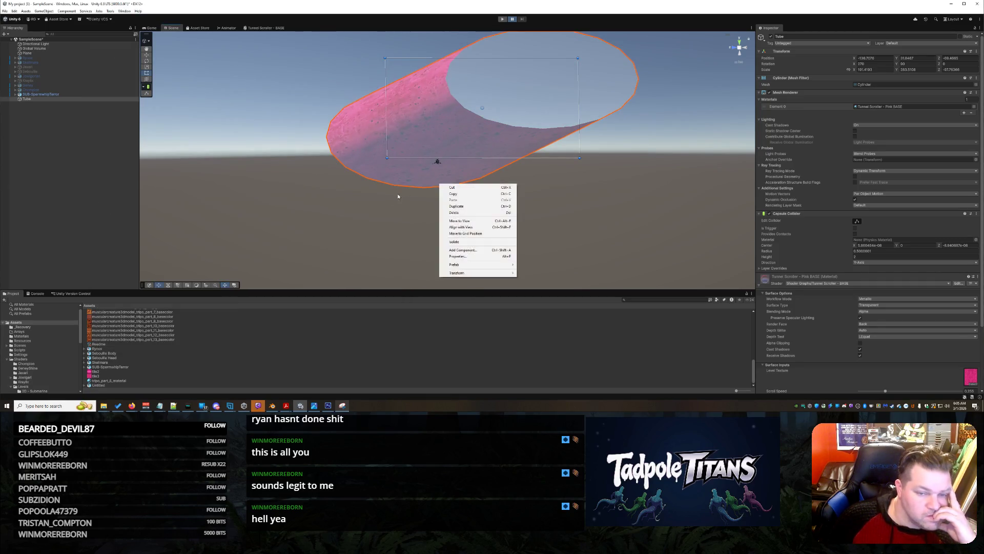
{"action": "left_click", "coordinate": [424, 224]}
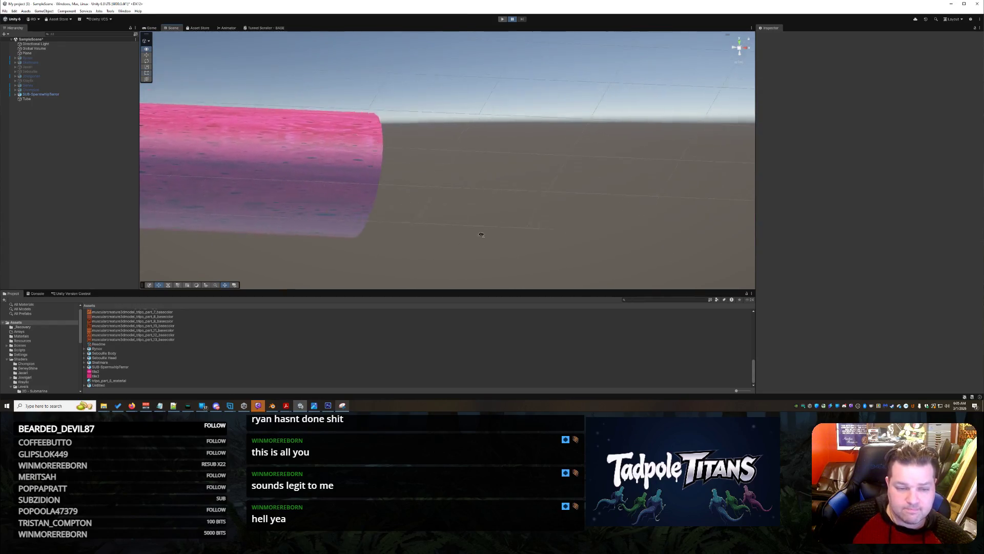
{"action": "left_click_drag", "start_coordinate": [512, 228], "coordinate": [512, 243]}
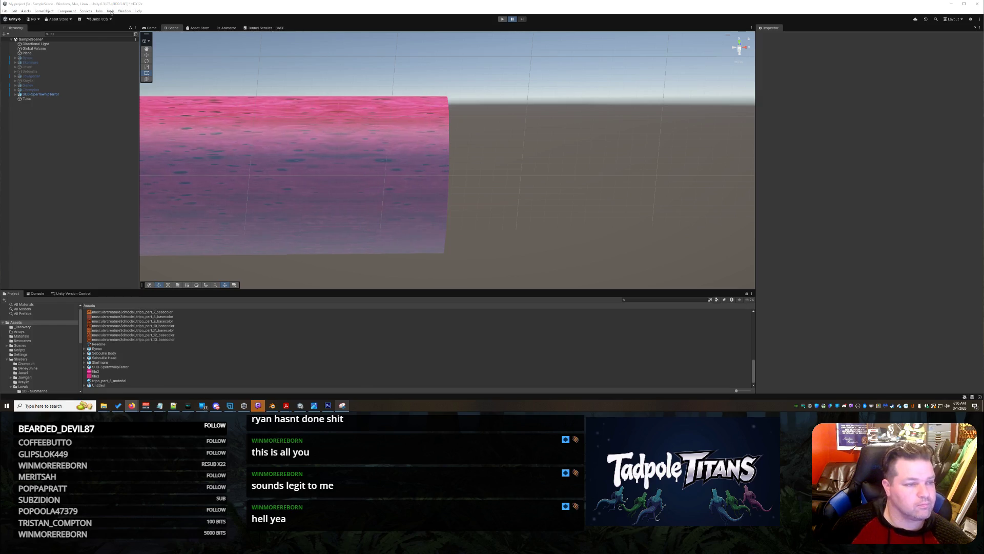
Step: Create a new 3D Object > Sphere from the Hierarchy and locate it in the scene
{"action": "right_click", "coordinate": [46, 146]}
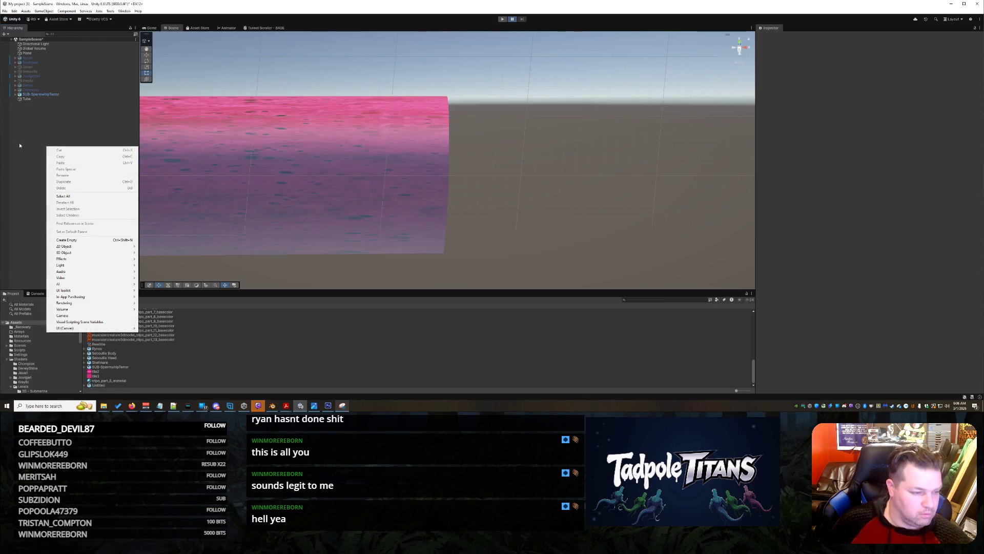
{"action": "left_click", "coordinate": [37, 122]}
{"action": "right_click", "coordinate": [37, 122]}
{"action": "mouse_move", "coordinate": [82, 226]}
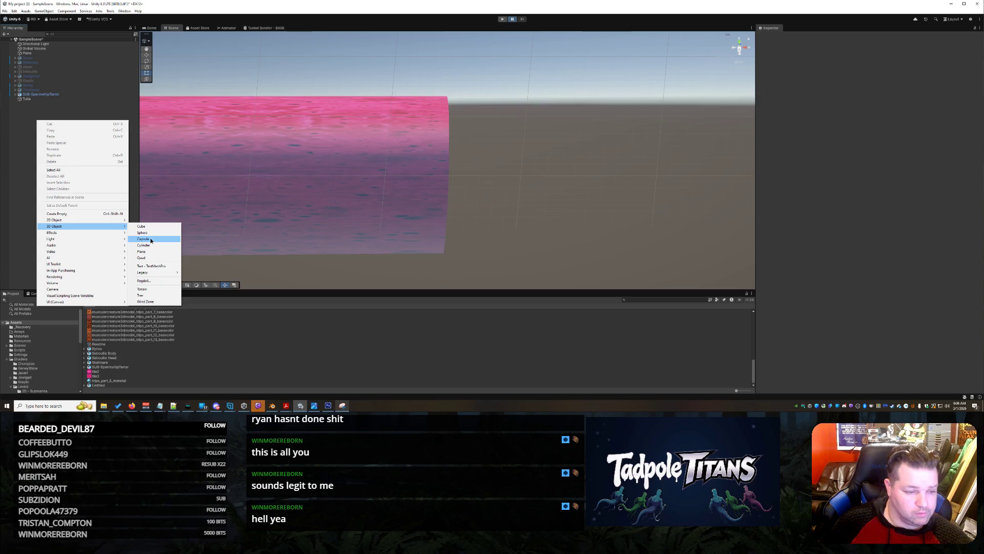
{"action": "left_click", "coordinate": [148, 234]}
{"action": "mouse_move", "coordinate": [542, 194]}
{"action": "left_mouse_down"}
{"action": "mouse_move", "coordinate": [488, 198]}
{"action": "mouse_move", "coordinate": [546, 216]}
{"action": "mouse_move", "coordinate": [415, 198]}
{"action": "mouse_move", "coordinate": [497, 205]}
{"action": "mouse_move", "coordinate": [436, 194]}
{"action": "left_mouse_up"}
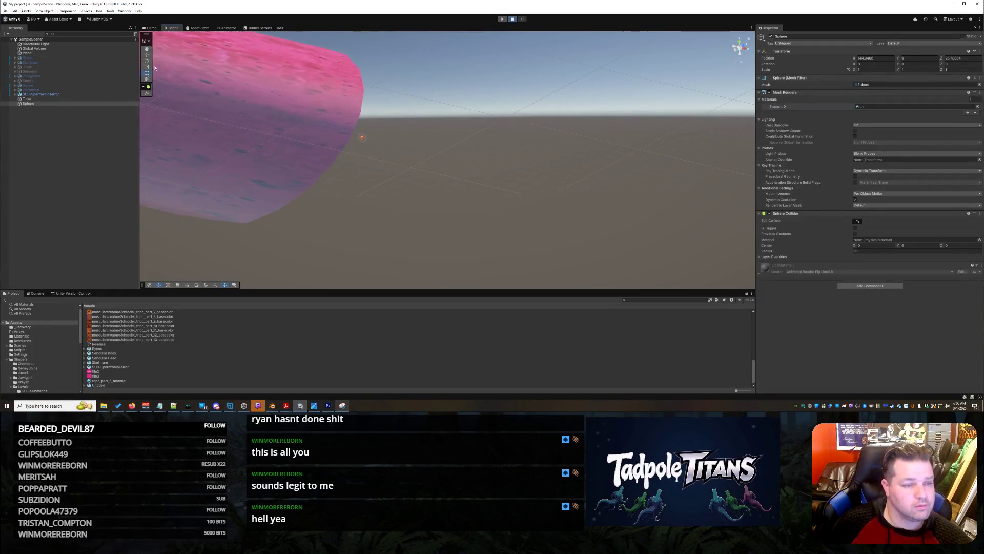
Step: Scale the sphere up about 8.5 times and reselect it
{"action": "left_click", "coordinate": [147, 67]}
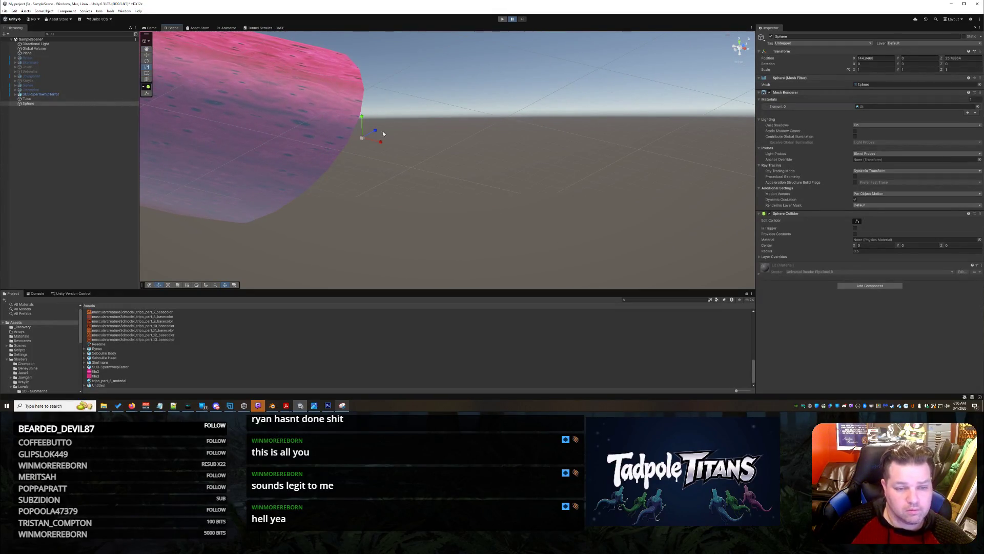
{"action": "mouse_move", "coordinate": [362, 137]}
{"action": "left_mouse_down"}
{"action": "mouse_move", "coordinate": [440, 112]}
{"action": "mouse_move", "coordinate": [518, 170]}
{"action": "left_mouse_up"}
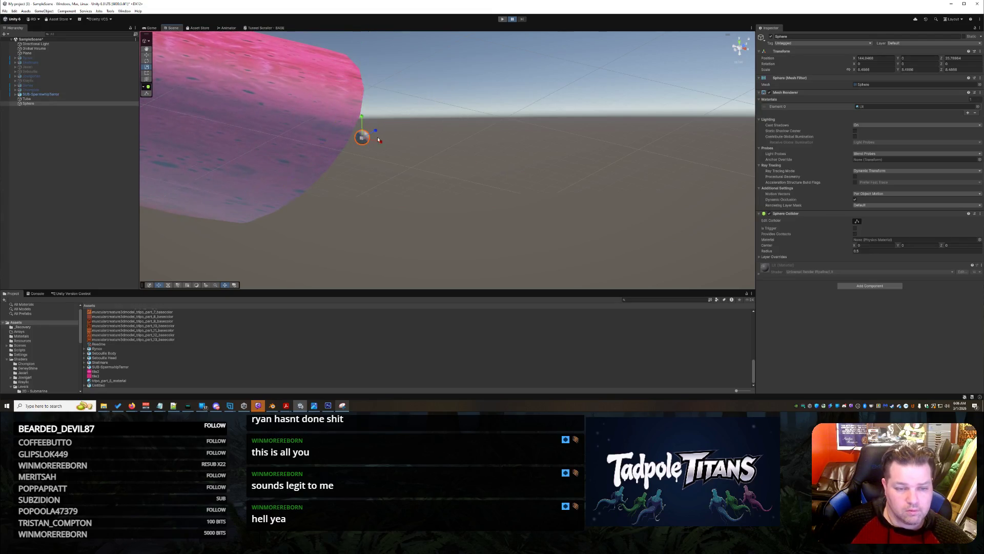
{"action": "left_click", "coordinate": [319, 223]}
{"action": "mouse_move", "coordinate": [319, 223]}
{"action": "left_mouse_down"}
{"action": "mouse_move", "coordinate": [358, 213]}
{"action": "mouse_move", "coordinate": [377, 231]}
{"action": "mouse_move", "coordinate": [343, 113]}
{"action": "left_mouse_up"}
{"action": "right_click", "coordinate": [341, 110]}
{"action": "left_click", "coordinate": [333, 116]}
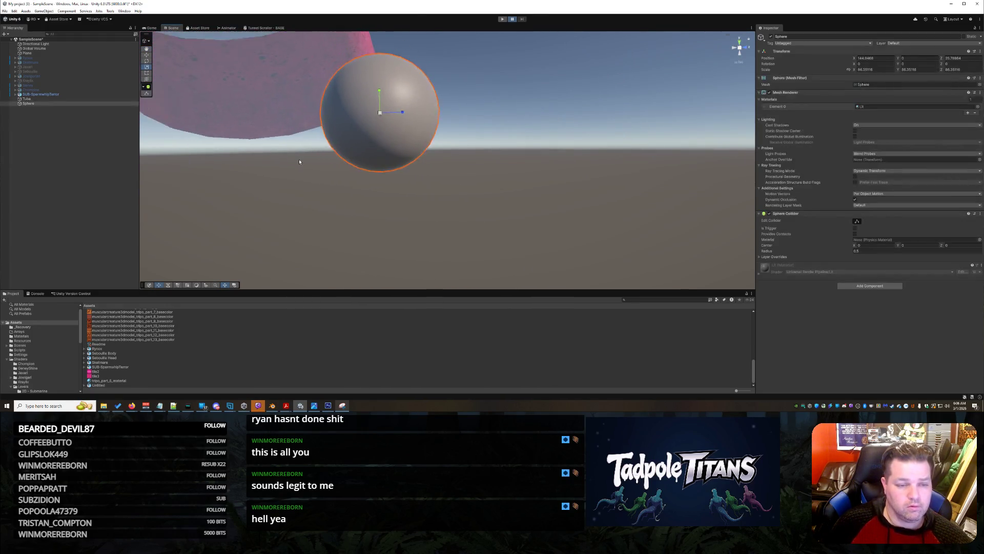
Step: Select the Tube and move it to the right of the sphere
{"action": "scroll", "coordinate": [299, 161], "scroll_direction": "down", "scroll_amount": 3}
{"action": "left_click", "coordinate": [323, 84]}
{"action": "right_click", "coordinate": [318, 180]}
{"action": "left_click", "coordinate": [328, 101]}
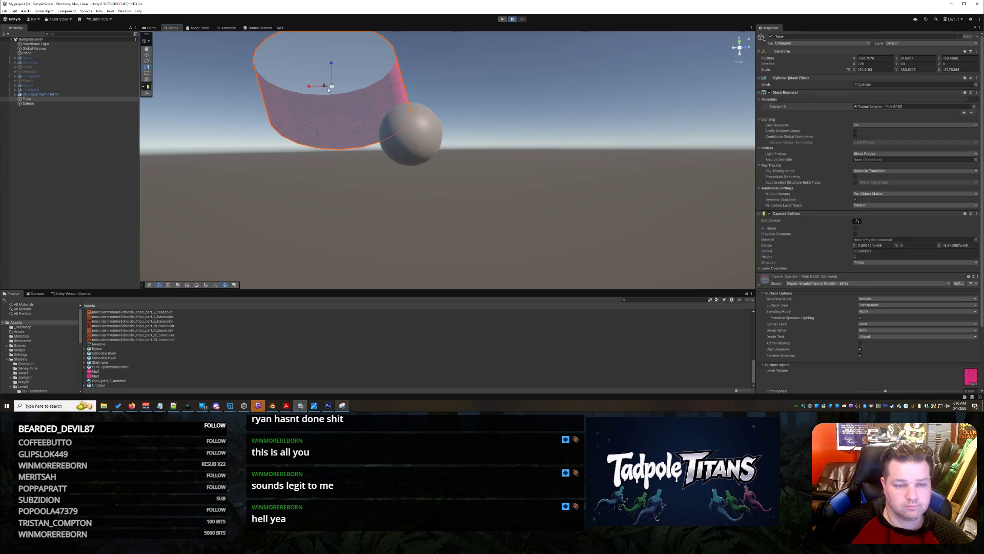
{"action": "right_click", "coordinate": [327, 87]}
{"action": "left_click", "coordinate": [316, 112]}
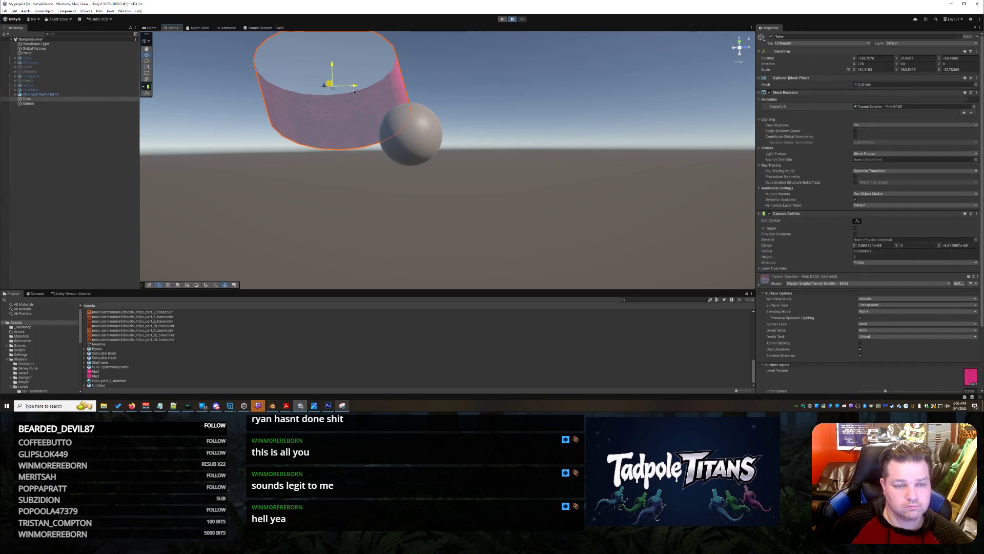
{"action": "left_click_drag", "start_coordinate": [330, 83], "coordinate": [375, 172]}
Step: Select the SUB-SpermwhipTerror creature, then orbit to look along the tube
{"action": "right_click", "coordinate": [324, 87]}
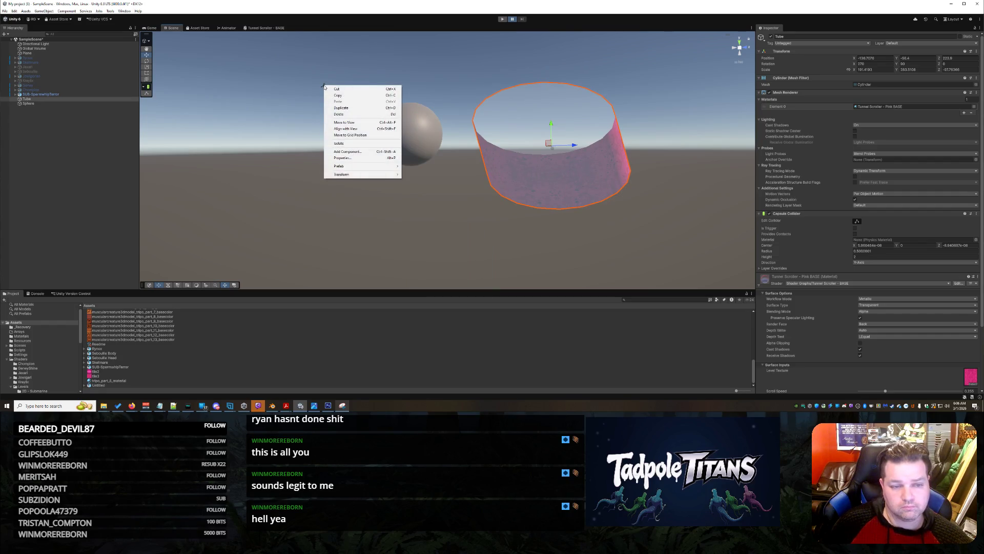
{"action": "left_click", "coordinate": [322, 86]}
{"action": "right_click", "coordinate": [323, 85]}
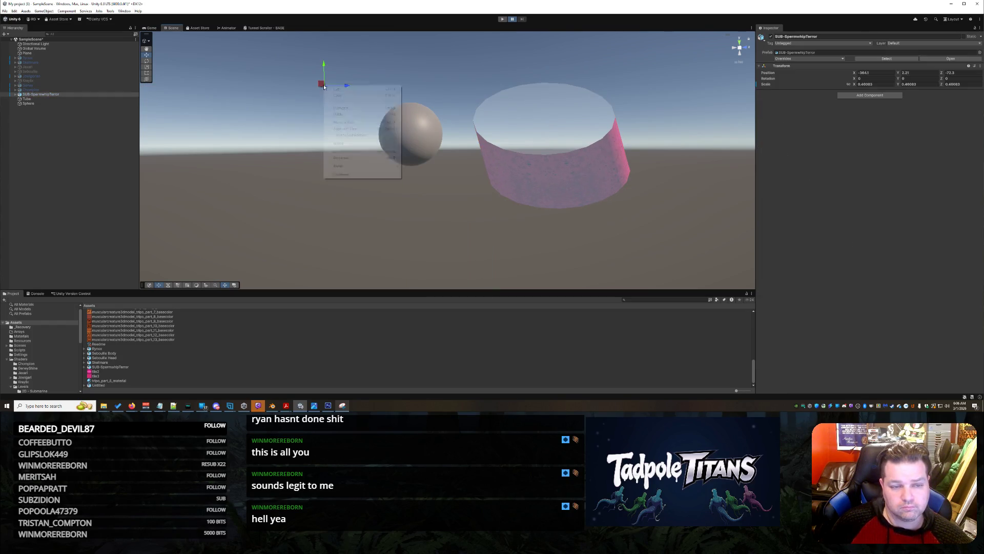
{"action": "left_click", "coordinate": [391, 118]}
{"action": "left_click", "coordinate": [324, 85]}
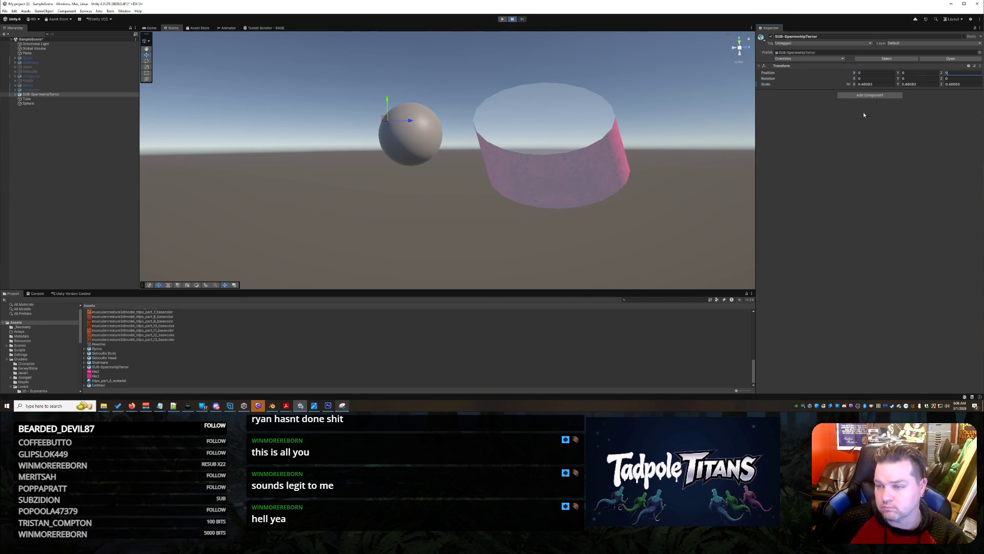
{"action": "right_click", "coordinate": [511, 228]}
{"action": "left_click", "coordinate": [391, 215]}
{"action": "mouse_move", "coordinate": [392, 216]}
{"action": "left_mouse_down"}
{"action": "mouse_move", "coordinate": [472, 235]}
{"action": "mouse_move", "coordinate": [529, 233]}
{"action": "left_mouse_up"}
Step: Reset the Tube's Transform Position to X 0, Y 0, Z 0
{"action": "left_click", "coordinate": [414, 137]}
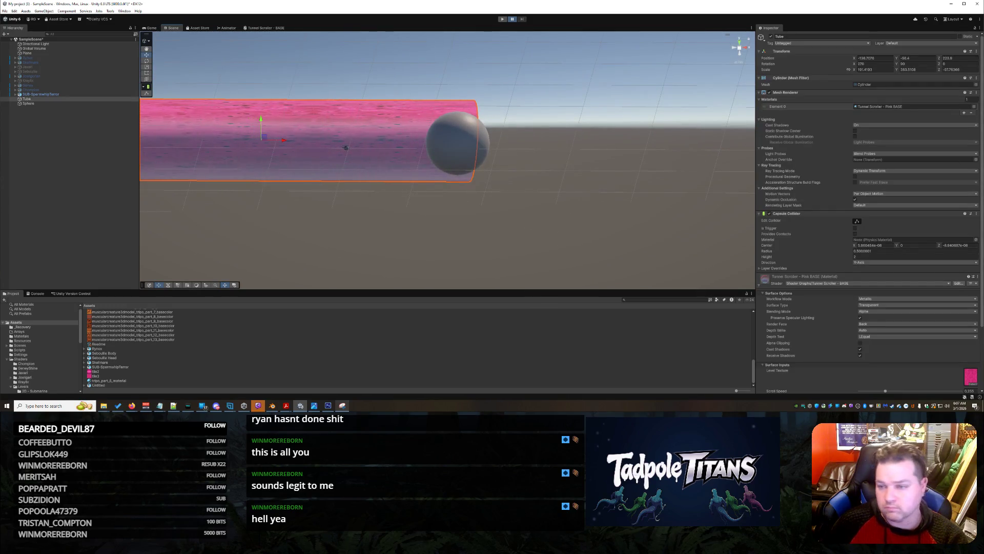
{"action": "left_click", "coordinate": [882, 59]}
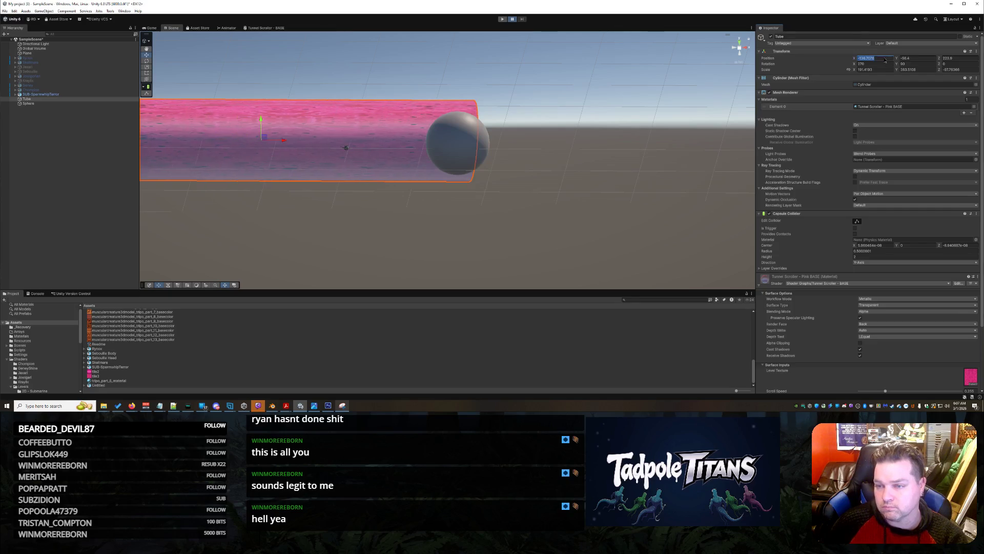
{"action": "type", "text": "0"}
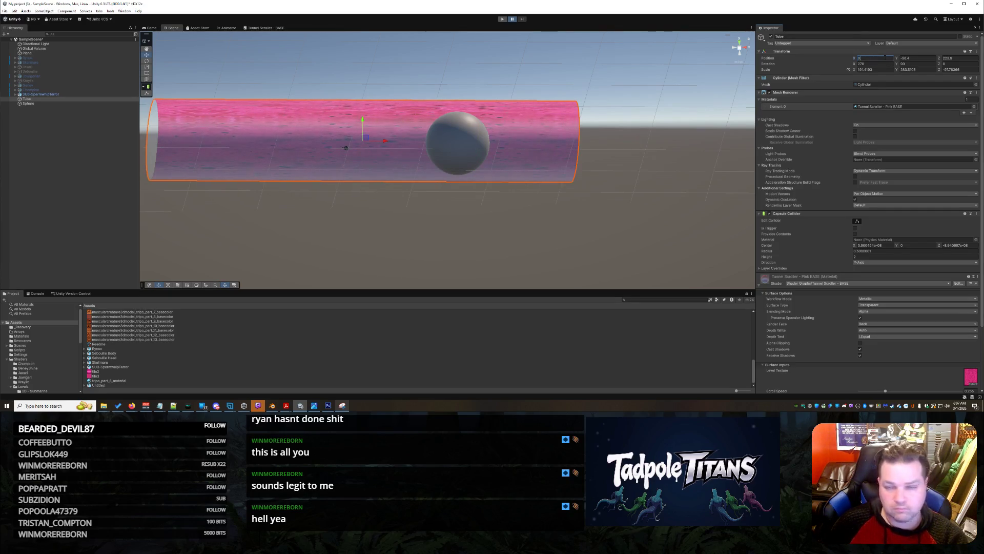
{"action": "left_click", "coordinate": [911, 59]}
{"action": "type", "text": "0"}
{"action": "key", "text": "Tab"}
{"action": "type", "text": "0"}
{"action": "left_click", "coordinate": [617, 199]}
Step: Slide the Tube along its length to X 213.9 so the sphere sits inside it
{"action": "left_click", "coordinate": [489, 176]}
{"action": "mouse_move", "coordinate": [378, 155]}
{"action": "left_mouse_down"}
{"action": "mouse_move", "coordinate": [560, 154]}
{"action": "mouse_move", "coordinate": [530, 153]}
{"action": "left_mouse_up"}
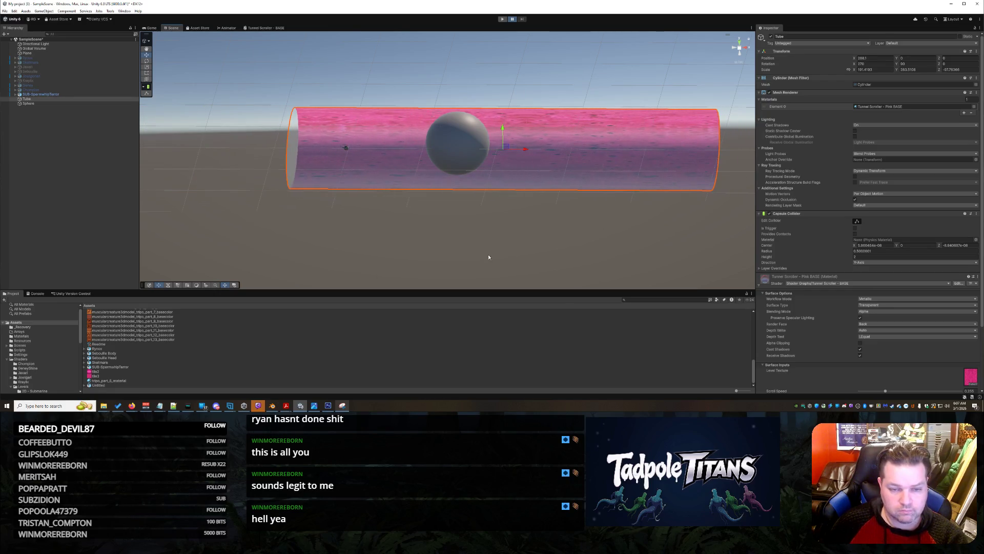
{"action": "left_click", "coordinate": [458, 146]}
{"action": "mouse_move", "coordinate": [458, 154]}
{"action": "left_mouse_down"}
{"action": "mouse_move", "coordinate": [479, 217]}
{"action": "mouse_move", "coordinate": [714, 121]}
{"action": "left_mouse_up"}
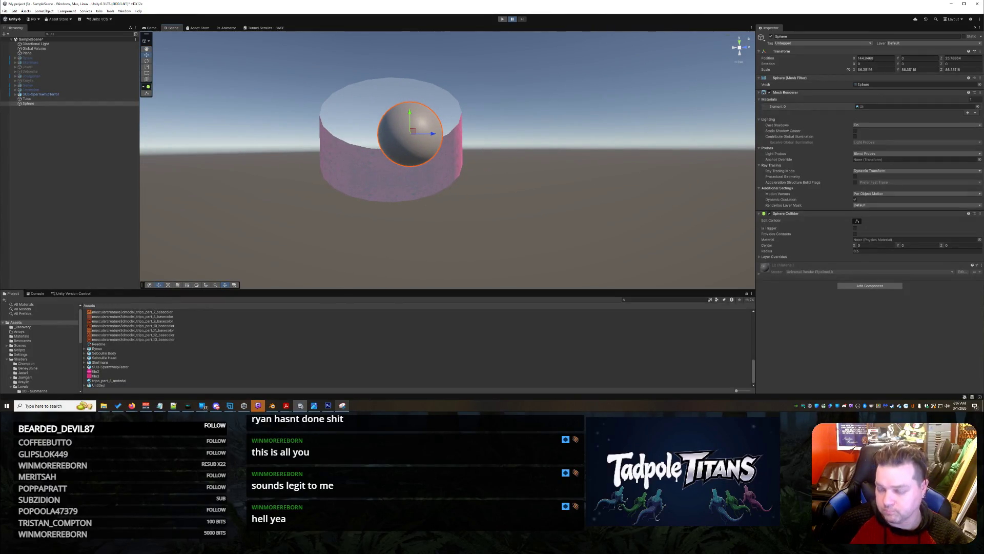
Step: Set the sphere's Position X to 0 and move it to the tube's left end
{"action": "type", "text": "0"}
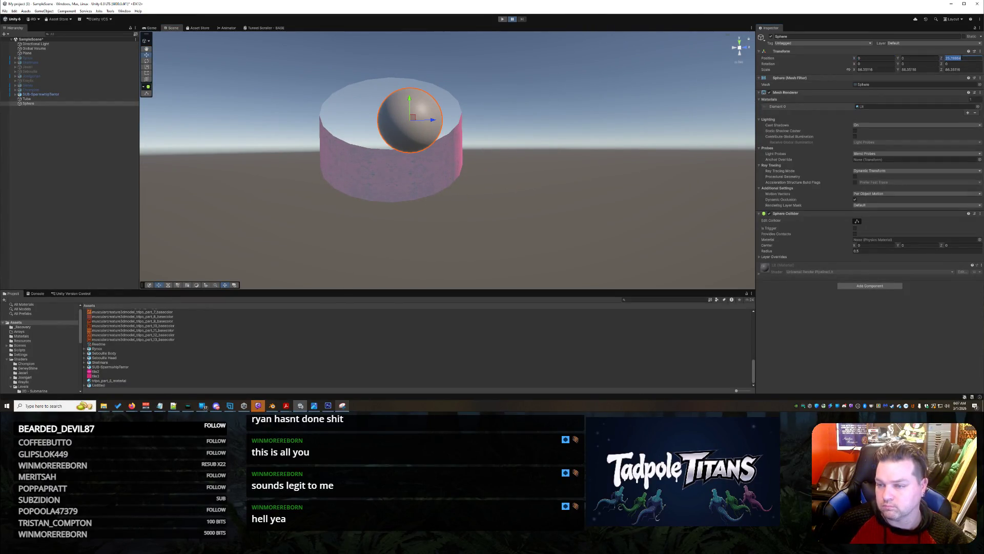
{"action": "type", "text": "0"}
{"action": "left_click", "coordinate": [618, 181]}
{"action": "mouse_move", "coordinate": [622, 172]}
{"action": "left_mouse_down"}
{"action": "mouse_move", "coordinate": [556, 169]}
{"action": "mouse_move", "coordinate": [440, 194]}
{"action": "left_mouse_up"}
{"action": "left_click", "coordinate": [567, 115]}
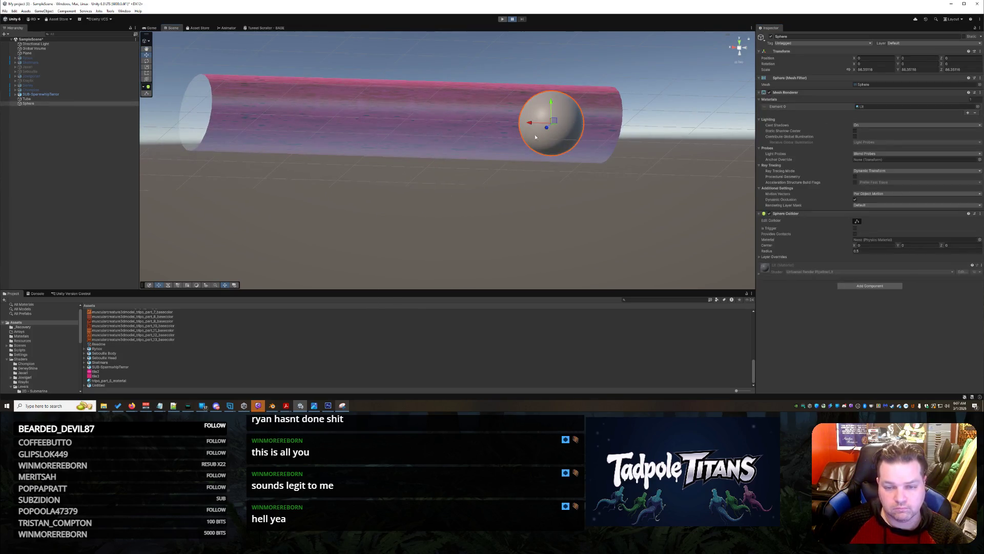
{"action": "mouse_move", "coordinate": [531, 127]}
{"action": "left_mouse_down"}
{"action": "mouse_move", "coordinate": [264, 115]}
{"action": "mouse_move", "coordinate": [194, 109]}
{"action": "mouse_move", "coordinate": [191, 99]}
{"action": "left_mouse_up"}
{"action": "left_click", "coordinate": [279, 208]}
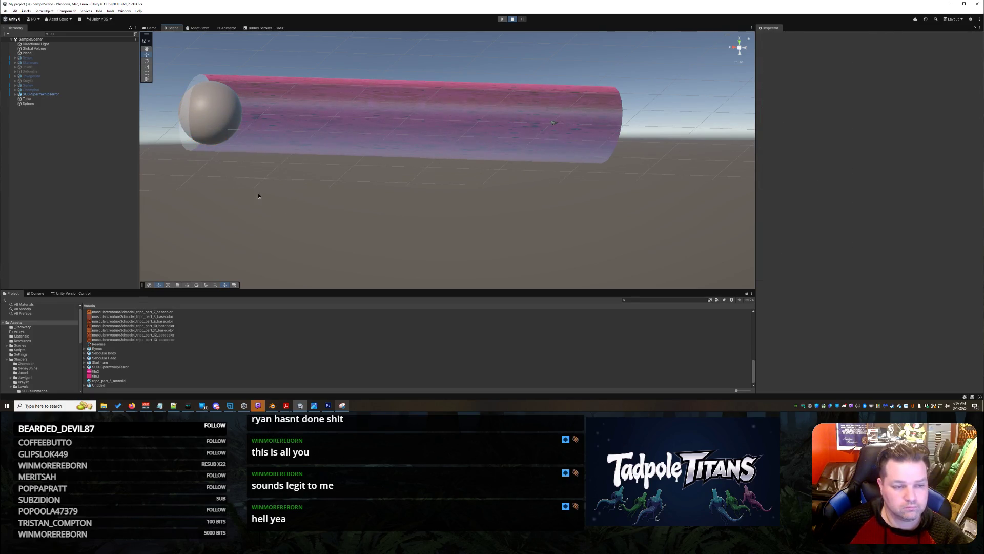
{"action": "left_click_drag", "start_coordinate": [245, 196], "coordinate": [183, 170]}
{"action": "left_click", "coordinate": [184, 130]}
{"action": "left_click_drag", "start_coordinate": [274, 180], "coordinate": [263, 179]}
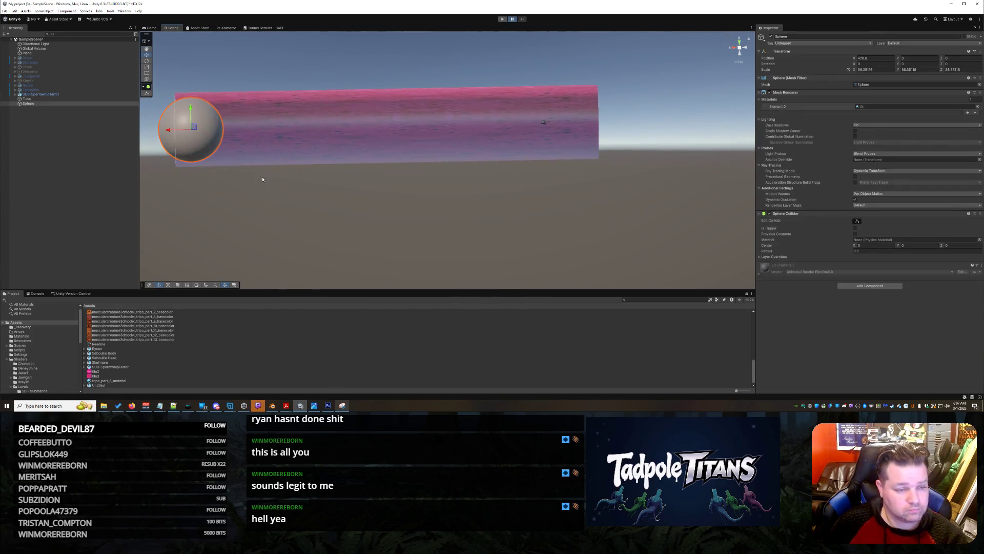
{"action": "left_click_drag", "start_coordinate": [166, 134], "coordinate": [150, 137]}
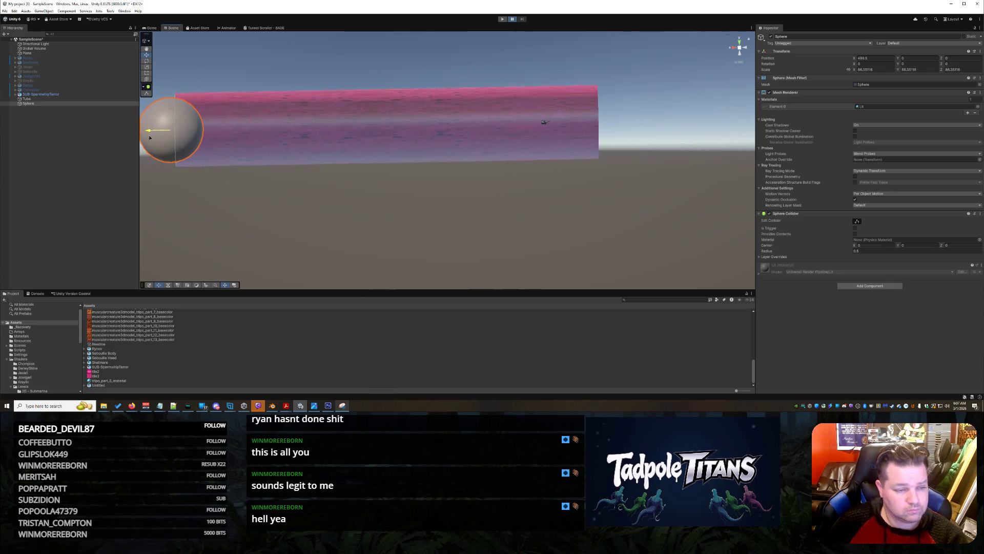
Step: Check from several angles that the sphere, scaled to about 109, caps the tube's opening
{"action": "left_click", "coordinate": [188, 195]}
{"action": "left_click_drag", "start_coordinate": [161, 198], "coordinate": [525, 221]}
{"action": "left_click", "coordinate": [716, 150]}
{"action": "mouse_move", "coordinate": [716, 151]}
{"action": "left_mouse_down"}
{"action": "mouse_move", "coordinate": [589, 246]}
{"action": "mouse_move", "coordinate": [562, 253]}
{"action": "left_mouse_up"}
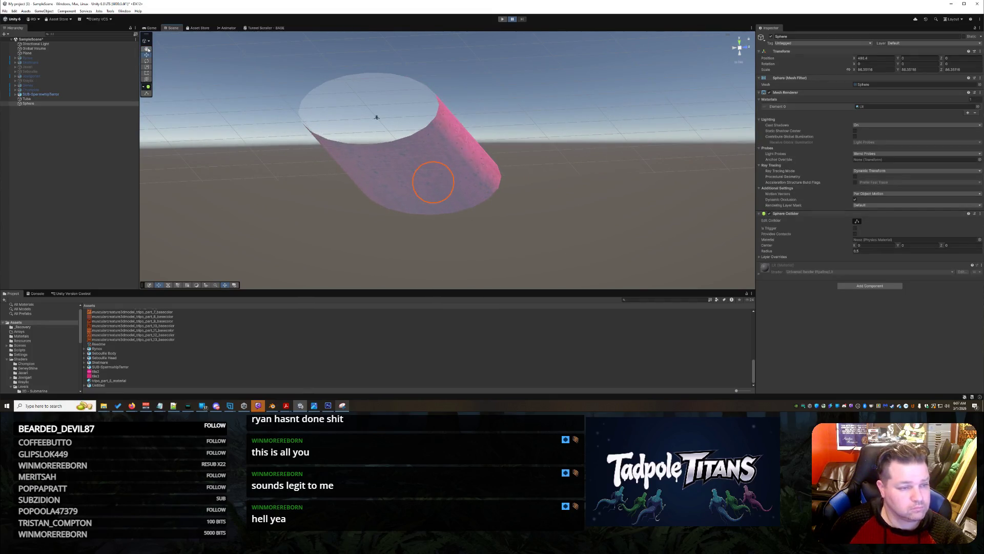
{"action": "mouse_move", "coordinate": [521, 226]}
{"action": "left_mouse_down"}
{"action": "mouse_move", "coordinate": [711, 160]}
{"action": "mouse_move", "coordinate": [663, 161]}
{"action": "left_mouse_up"}
{"action": "left_click_drag", "start_coordinate": [576, 221], "coordinate": [651, 287]}
{"action": "mouse_move", "coordinate": [506, 226]}
{"action": "left_mouse_down"}
{"action": "mouse_move", "coordinate": [402, 209]}
{"action": "mouse_move", "coordinate": [446, 244]}
{"action": "mouse_move", "coordinate": [613, 241]}
{"action": "left_mouse_up"}
{"action": "left_click", "coordinate": [680, 181]}
{"action": "mouse_move", "coordinate": [680, 182]}
{"action": "left_mouse_down"}
{"action": "mouse_move", "coordinate": [561, 230]}
{"action": "mouse_move", "coordinate": [533, 226]}
{"action": "mouse_move", "coordinate": [554, 231]}
{"action": "mouse_move", "coordinate": [624, 212]}
{"action": "mouse_move", "coordinate": [623, 186]}
{"action": "mouse_move", "coordinate": [631, 184]}
{"action": "left_mouse_up"}
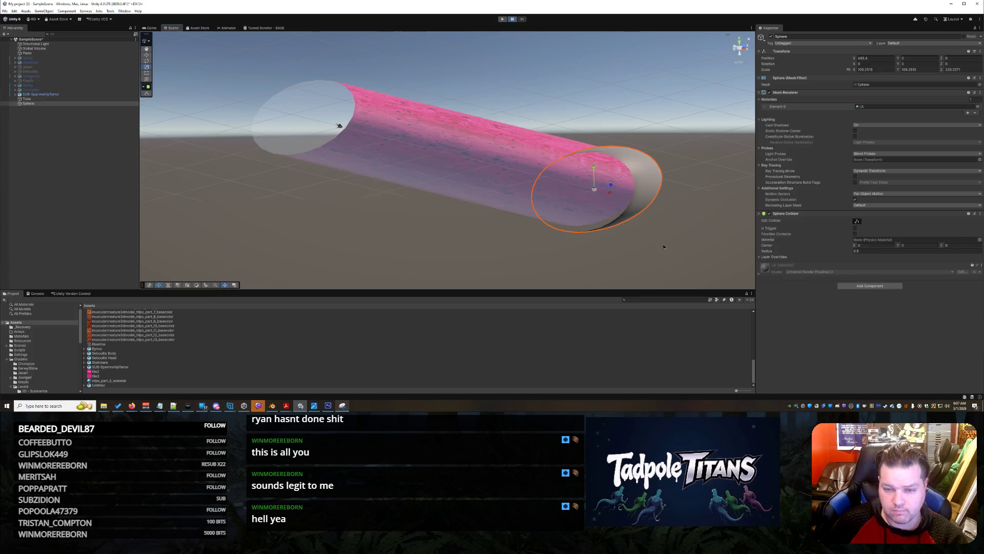
{"action": "left_click", "coordinate": [664, 247]}
{"action": "mouse_move", "coordinate": [622, 259]}
{"action": "left_mouse_down"}
{"action": "mouse_move", "coordinate": [575, 246]}
{"action": "mouse_move", "coordinate": [246, 248]}
{"action": "left_mouse_up"}
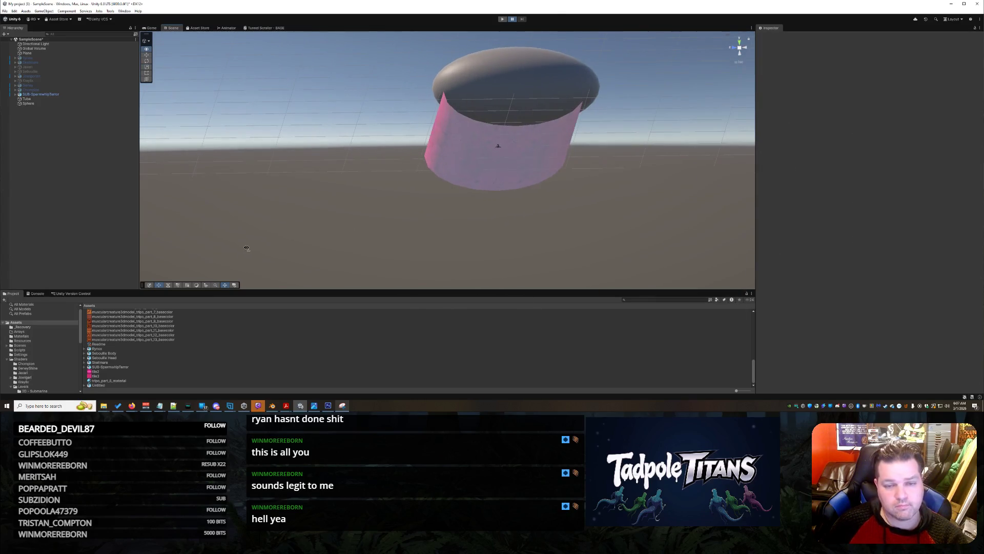
{"action": "left_click", "coordinate": [439, 76]}
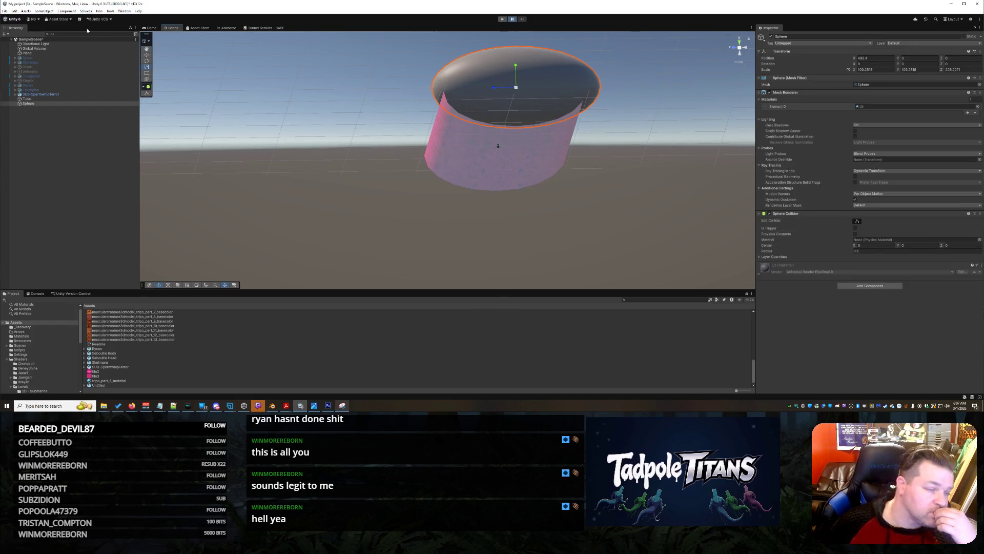
Step: Open the Lighting window through Window > Rendering > Lighting
{"action": "left_click", "coordinate": [119, 11]}
{"action": "mouse_move", "coordinate": [148, 78]}
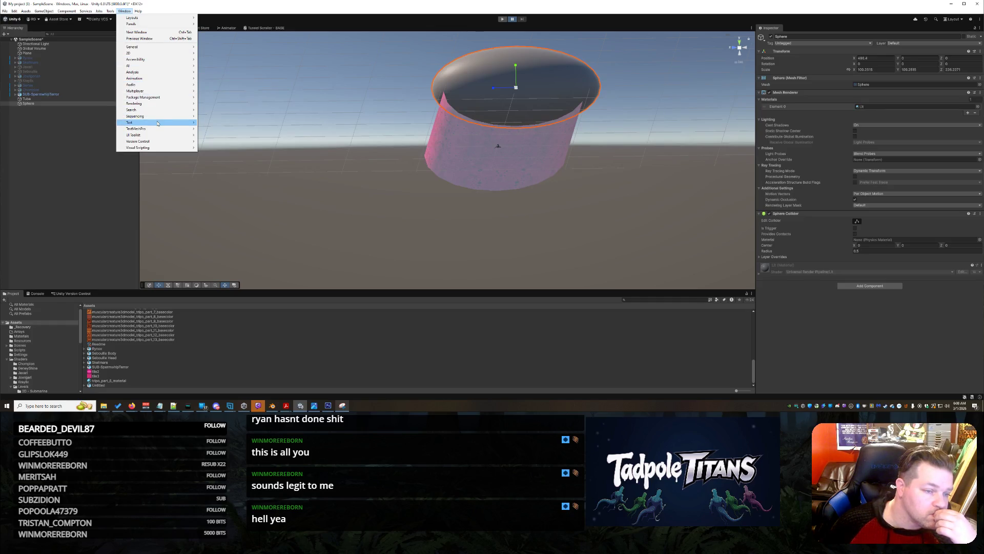
{"action": "mouse_move", "coordinate": [157, 130]}
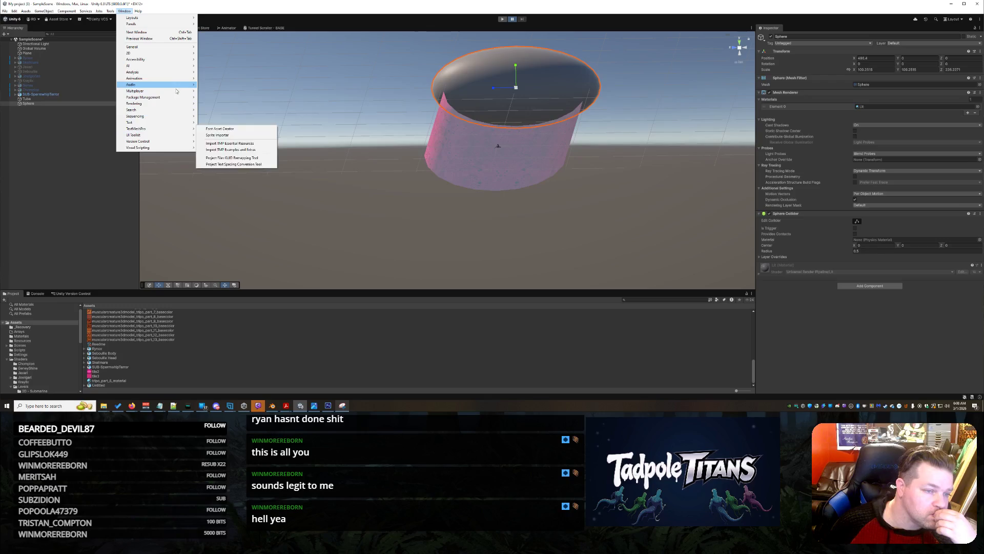
{"action": "mouse_move", "coordinate": [161, 56]}
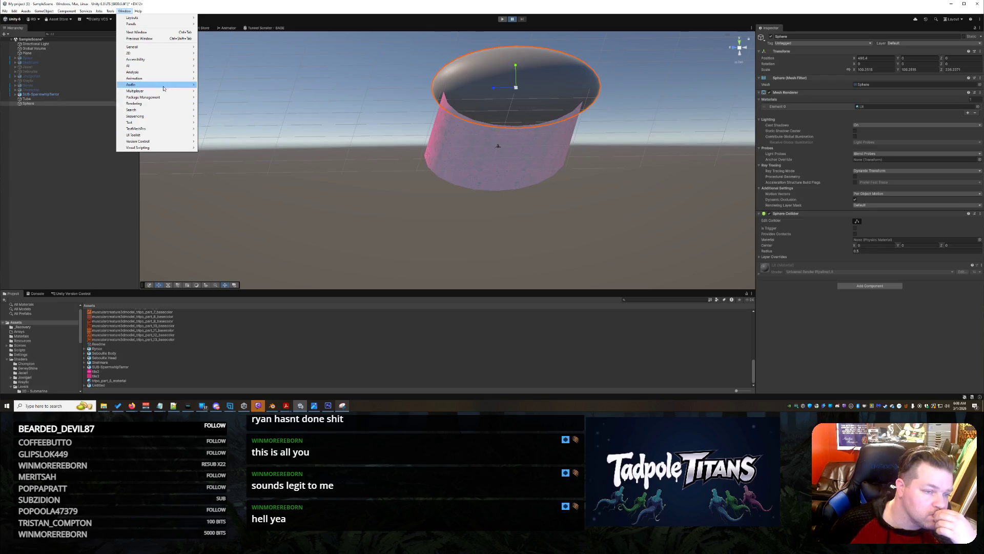
{"action": "mouse_move", "coordinate": [167, 104]}
{"action": "left_click", "coordinate": [237, 104]}
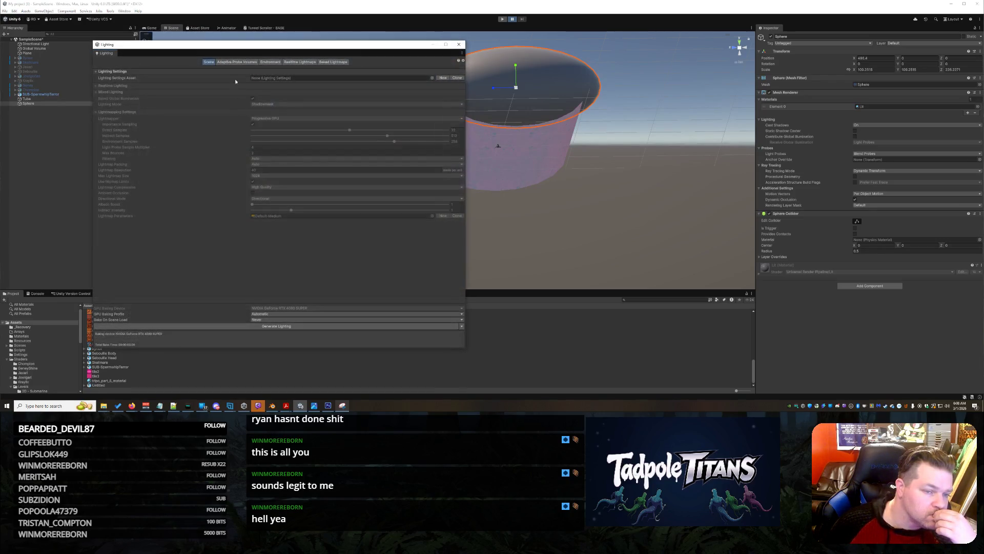
Step: Enable pink Fog under the Lighting window's Environment settings, then close the window
{"action": "left_click", "coordinate": [271, 61]}
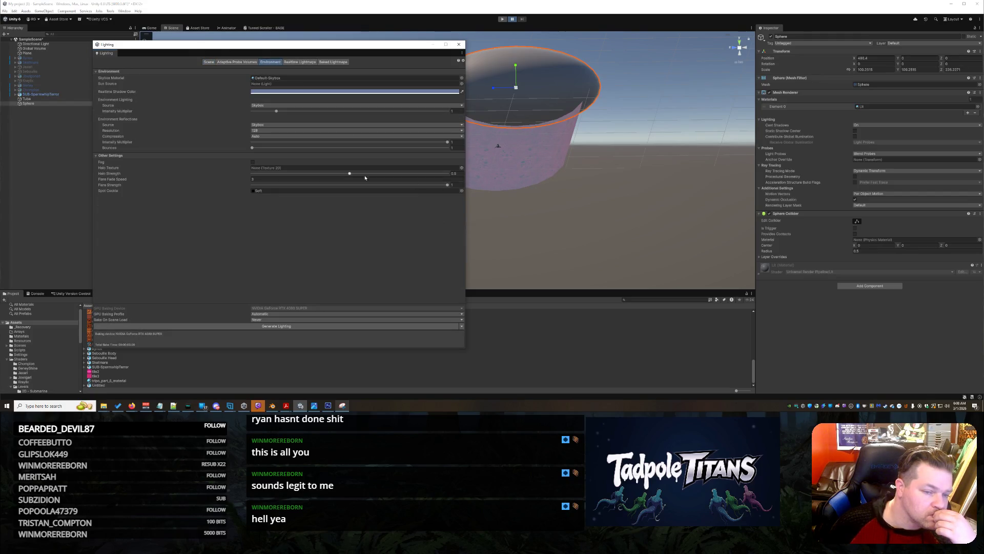
{"action": "left_click", "coordinate": [253, 162]}
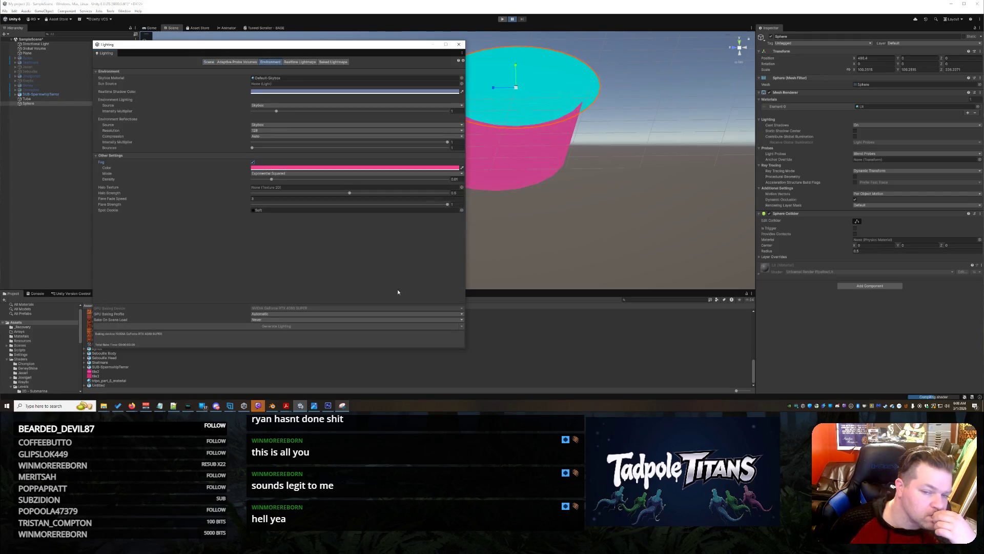
{"action": "left_click", "coordinate": [459, 45]}
{"action": "right_click", "coordinate": [393, 143]}
{"action": "mouse_move", "coordinate": [393, 143]}
{"action": "left_mouse_down"}
{"action": "mouse_move", "coordinate": [323, 149]}
{"action": "mouse_move", "coordinate": [407, 172]}
{"action": "mouse_move", "coordinate": [418, 154]}
{"action": "mouse_move", "coordinate": [337, 148]}
{"action": "mouse_move", "coordinate": [565, 186]}
{"action": "mouse_move", "coordinate": [565, 121]}
{"action": "mouse_move", "coordinate": [665, 99]}
{"action": "mouse_move", "coordinate": [603, 137]}
{"action": "mouse_move", "coordinate": [560, 137]}
{"action": "mouse_move", "coordinate": [623, 104]}
{"action": "mouse_move", "coordinate": [588, 103]}
{"action": "mouse_move", "coordinate": [631, 101]}
{"action": "mouse_move", "coordinate": [598, 110]}
{"action": "mouse_move", "coordinate": [644, 123]}
{"action": "mouse_move", "coordinate": [436, 170]}
{"action": "mouse_move", "coordinate": [444, 182]}
{"action": "left_mouse_up"}
Step: Box-select the tube and its sphere cap and raise both to Position Y 38.6
{"action": "left_click_drag", "start_coordinate": [564, 172], "coordinate": [534, 152]}
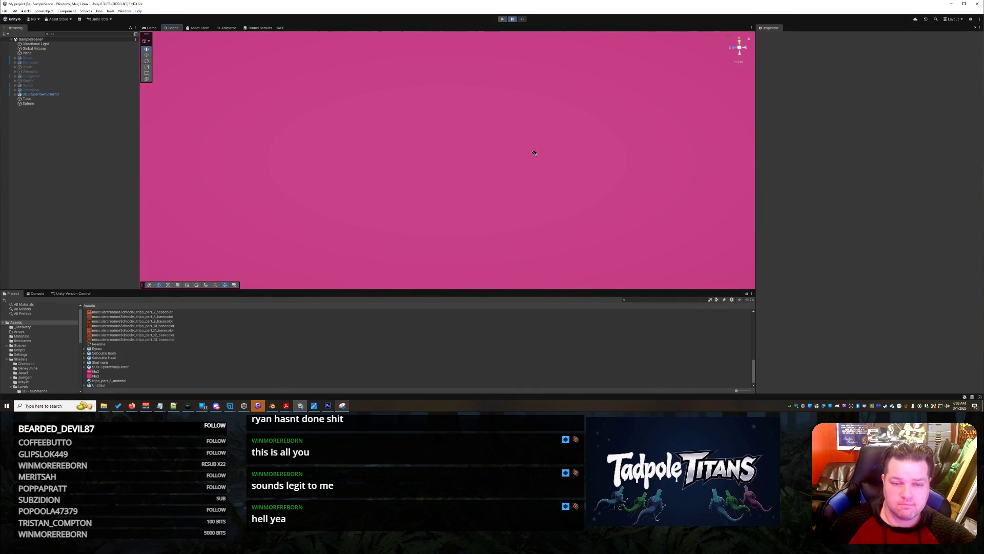
{"action": "mouse_move", "coordinate": [369, 130]}
{"action": "left_mouse_down"}
{"action": "mouse_move", "coordinate": [321, 148]}
{"action": "mouse_move", "coordinate": [364, 153]}
{"action": "left_mouse_up"}
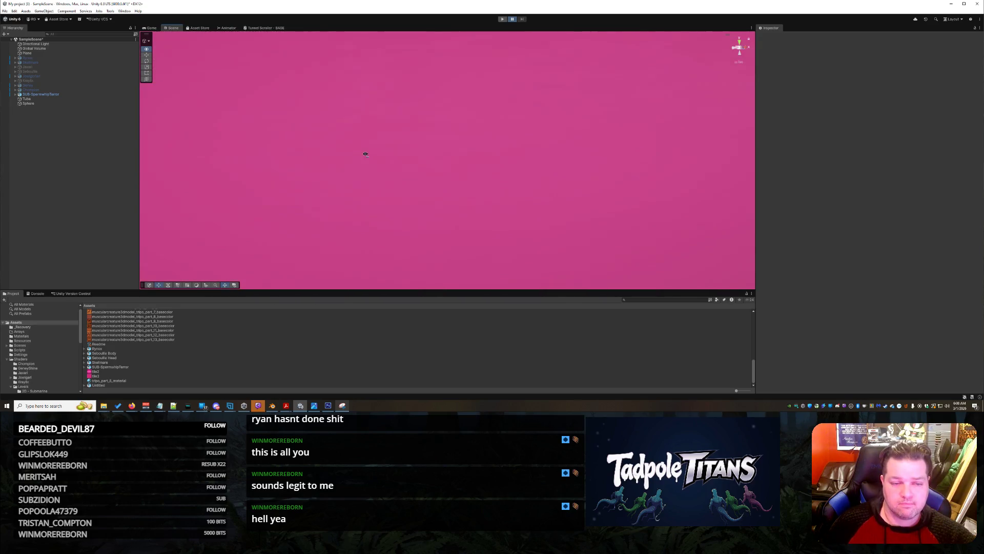
{"action": "mouse_move", "coordinate": [453, 163]}
{"action": "left_mouse_down"}
{"action": "mouse_move", "coordinate": [468, 167]}
{"action": "mouse_move", "coordinate": [410, 167]}
{"action": "mouse_move", "coordinate": [560, 167]}
{"action": "mouse_move", "coordinate": [349, 184]}
{"action": "mouse_move", "coordinate": [311, 198]}
{"action": "mouse_move", "coordinate": [450, 125]}
{"action": "mouse_move", "coordinate": [246, 154]}
{"action": "mouse_move", "coordinate": [513, 128]}
{"action": "left_mouse_up"}
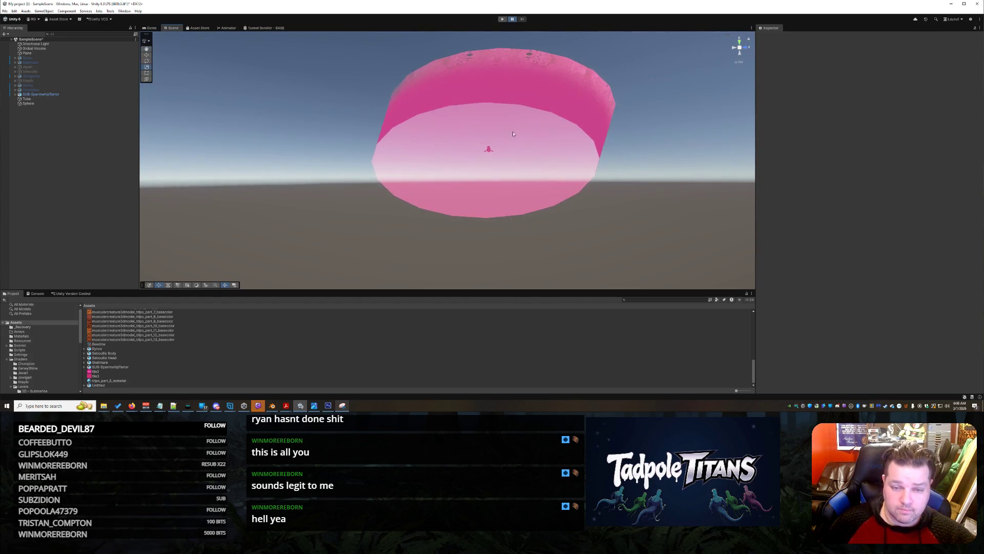
{"action": "left_click", "coordinate": [576, 119]}
{"action": "scroll", "coordinate": [607, 162], "scroll_direction": "down", "scroll_amount": 2}
{"action": "mouse_move", "coordinate": [569, 162]}
{"action": "left_mouse_down"}
{"action": "mouse_move", "coordinate": [455, 183]}
{"action": "mouse_move", "coordinate": [435, 209]}
{"action": "left_mouse_up"}
{"action": "left_click_drag", "start_coordinate": [213, 123], "coordinate": [321, 198]}
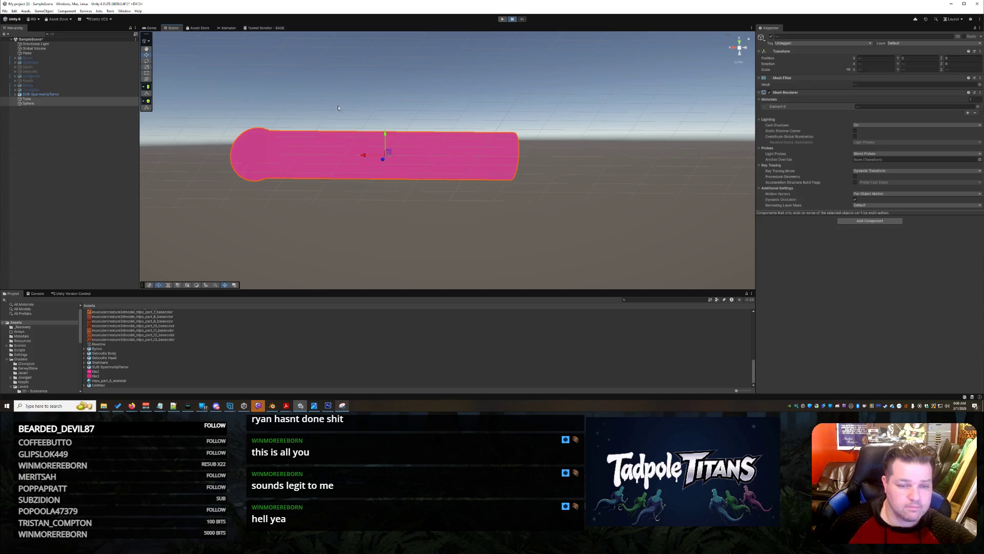
{"action": "mouse_move", "coordinate": [386, 138]}
{"action": "left_mouse_down"}
{"action": "mouse_move", "coordinate": [390, 98]}
{"action": "mouse_move", "coordinate": [394, 120]}
{"action": "left_mouse_up"}
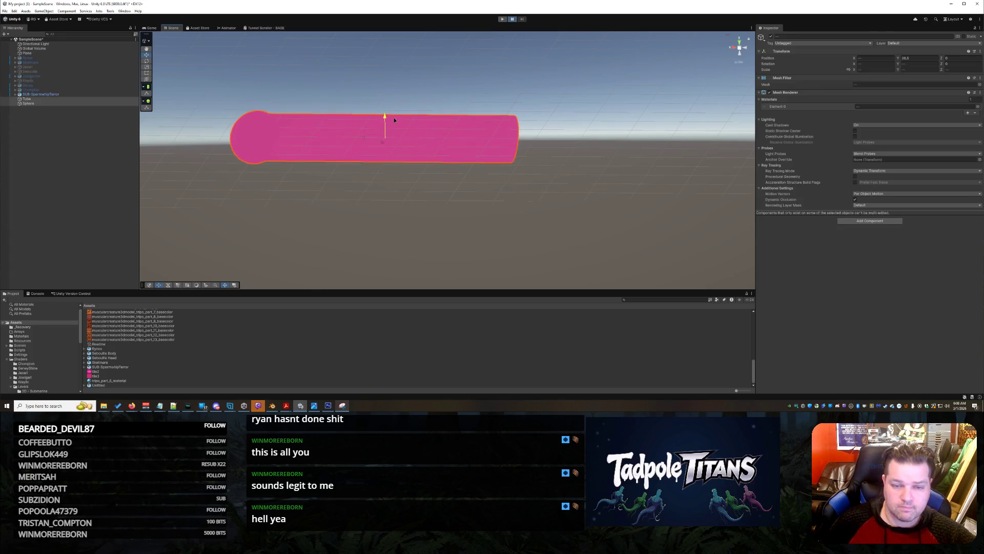
{"action": "left_click", "coordinate": [618, 191]}
{"action": "mouse_move", "coordinate": [590, 172]}
{"action": "left_mouse_down"}
{"action": "mouse_move", "coordinate": [492, 176]}
{"action": "mouse_move", "coordinate": [418, 200]}
{"action": "mouse_move", "coordinate": [446, 185]}
{"action": "mouse_move", "coordinate": [572, 237]}
{"action": "mouse_move", "coordinate": [542, 207]}
{"action": "mouse_move", "coordinate": [562, 225]}
{"action": "mouse_move", "coordinate": [523, 214]}
{"action": "mouse_move", "coordinate": [451, 241]}
{"action": "mouse_move", "coordinate": [527, 237]}
{"action": "left_mouse_up"}
{"action": "scroll", "coordinate": [460, 184], "scroll_direction": "up", "scroll_amount": 3}
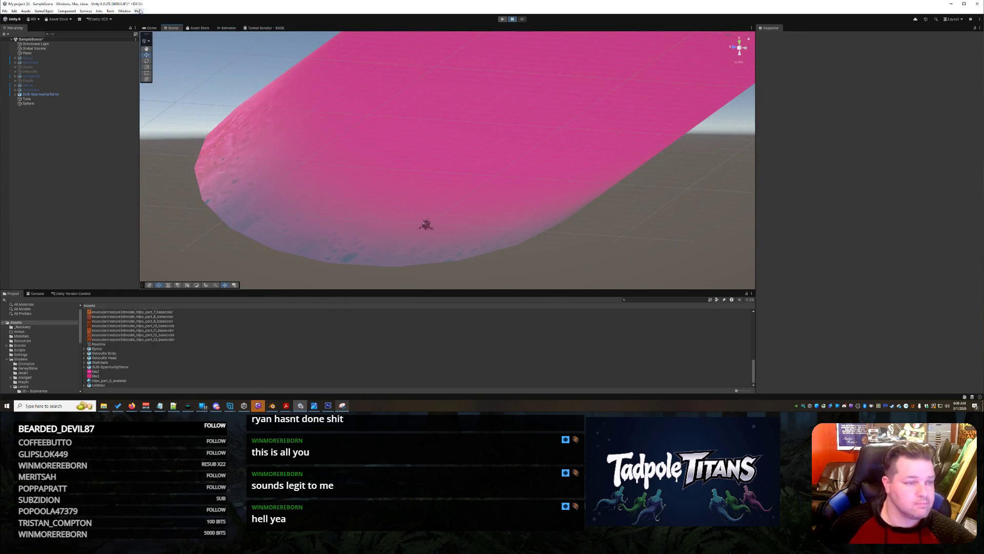
{"action": "left_click", "coordinate": [124, 11]}
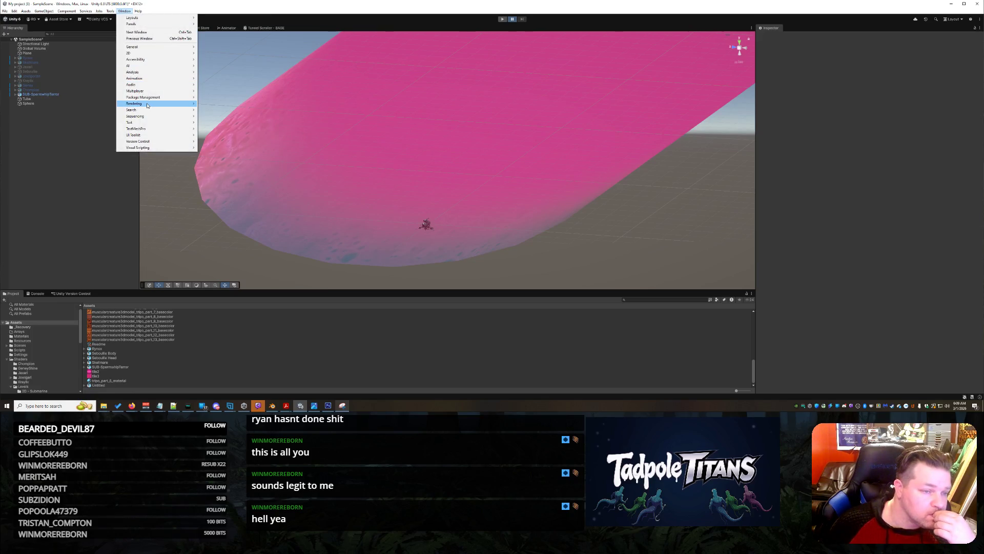
{"action": "mouse_move", "coordinate": [148, 98]}
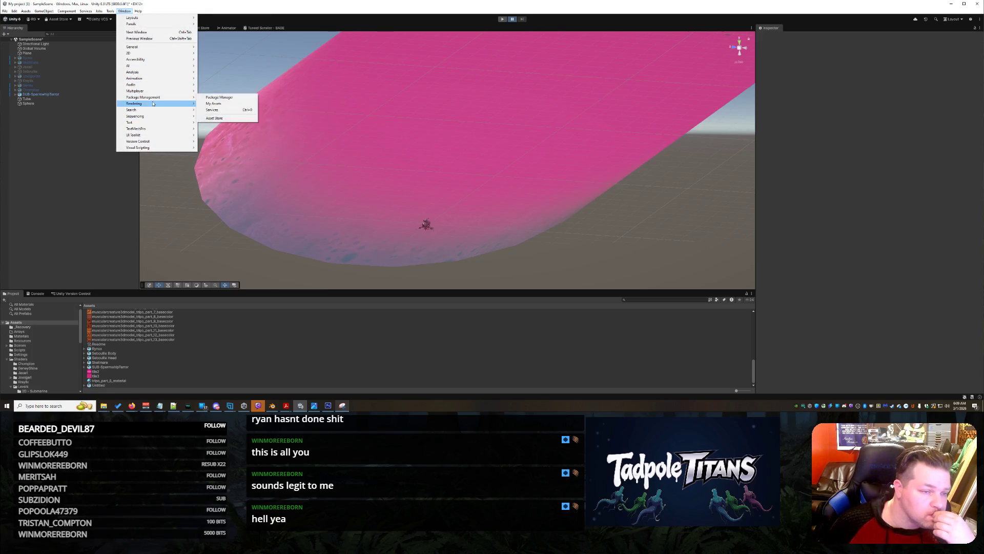
{"action": "left_click", "coordinate": [223, 104]}
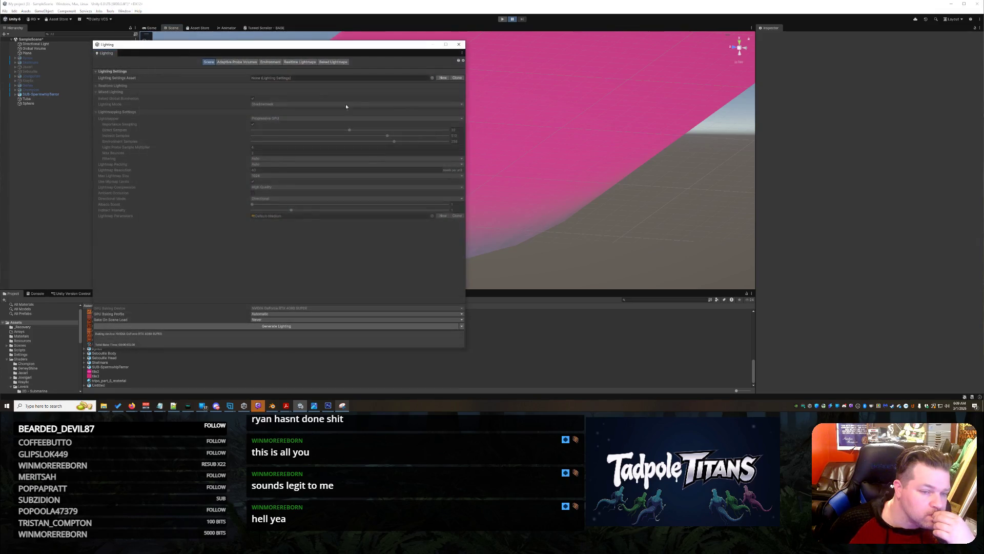
{"action": "left_click", "coordinate": [271, 62]}
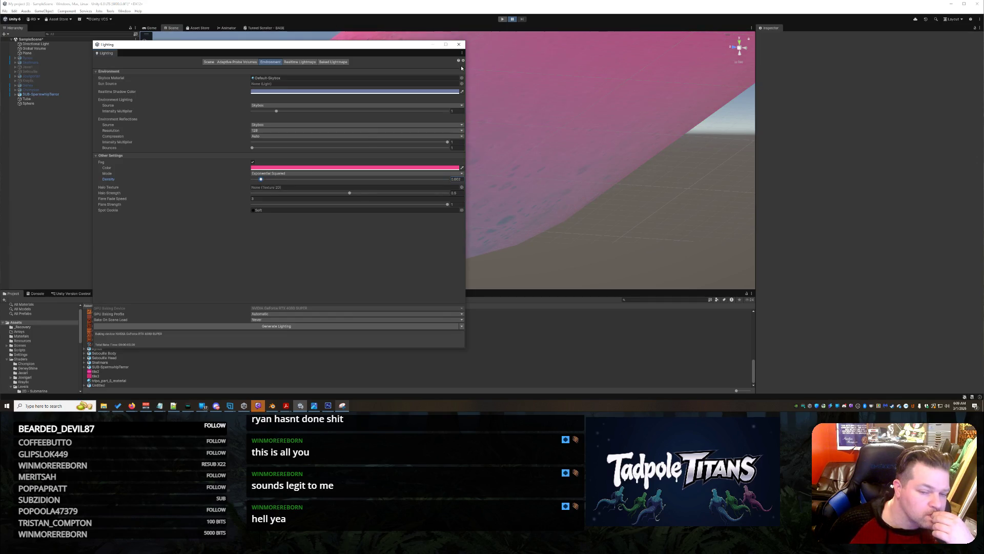
{"action": "left_click", "coordinate": [459, 45]}
{"action": "mouse_move", "coordinate": [621, 241]}
{"action": "left_mouse_down"}
{"action": "mouse_move", "coordinate": [646, 232]}
{"action": "mouse_move", "coordinate": [605, 215]}
{"action": "mouse_move", "coordinate": [597, 292]}
{"action": "left_mouse_up"}
{"action": "scroll", "coordinate": [604, 220], "scroll_direction": "up", "scroll_amount": 5}
{"action": "scroll", "coordinate": [604, 220], "scroll_direction": "down", "scroll_amount": 5}
Step: Orbit and zoom around the pink tube, viewing its end, its length, and the ship
{"action": "left_click_drag", "start_coordinate": [580, 216], "coordinate": [574, 298]}
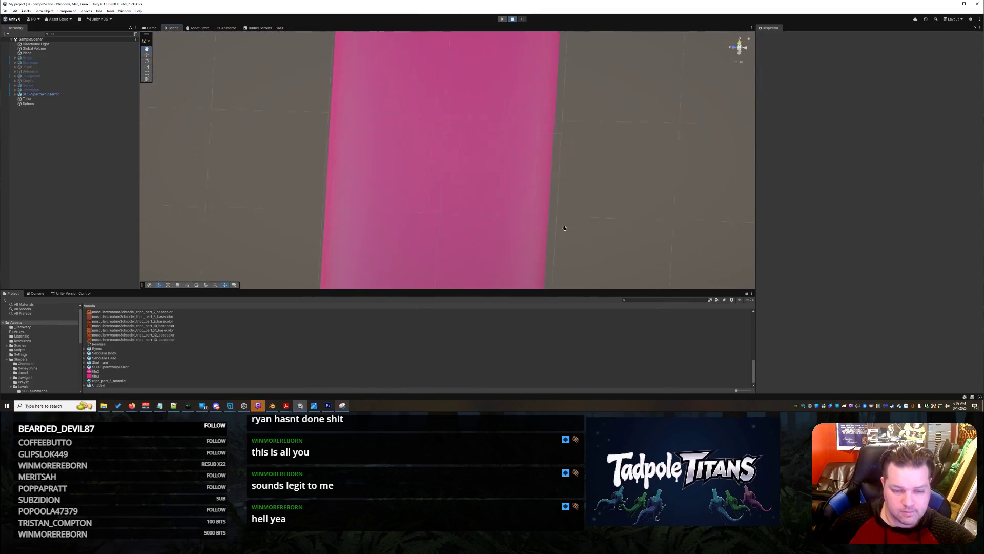
{"action": "left_click_drag", "start_coordinate": [563, 229], "coordinate": [571, 154]}
{"action": "scroll", "coordinate": [572, 175], "scroll_direction": "up", "scroll_amount": 5}
{"action": "mouse_move", "coordinate": [561, 192]}
{"action": "left_mouse_down"}
{"action": "mouse_move", "coordinate": [576, 143]}
{"action": "mouse_move", "coordinate": [598, 147]}
{"action": "mouse_move", "coordinate": [602, 123]}
{"action": "mouse_move", "coordinate": [569, 104]}
{"action": "mouse_move", "coordinate": [575, 85]}
{"action": "mouse_move", "coordinate": [593, 104]}
{"action": "mouse_move", "coordinate": [600, 90]}
{"action": "mouse_move", "coordinate": [566, 95]}
{"action": "mouse_move", "coordinate": [587, 106]}
{"action": "left_mouse_up"}
{"action": "mouse_move", "coordinate": [579, 189]}
{"action": "left_mouse_down"}
{"action": "mouse_move", "coordinate": [569, 159]}
{"action": "mouse_move", "coordinate": [578, 166]}
{"action": "mouse_move", "coordinate": [564, 159]}
{"action": "mouse_move", "coordinate": [595, 168]}
{"action": "mouse_move", "coordinate": [558, 169]}
{"action": "mouse_move", "coordinate": [595, 165]}
{"action": "mouse_move", "coordinate": [553, 163]}
{"action": "left_mouse_up"}
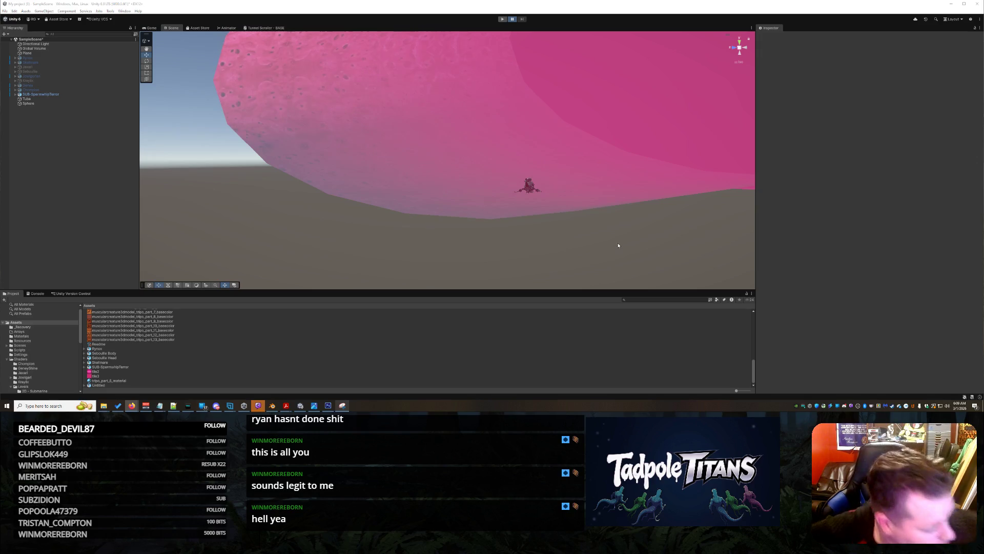
{"action": "scroll", "coordinate": [617, 245], "scroll_direction": "down", "scroll_amount": 5}
{"action": "left_click_drag", "start_coordinate": [613, 222], "coordinate": [559, 232]}
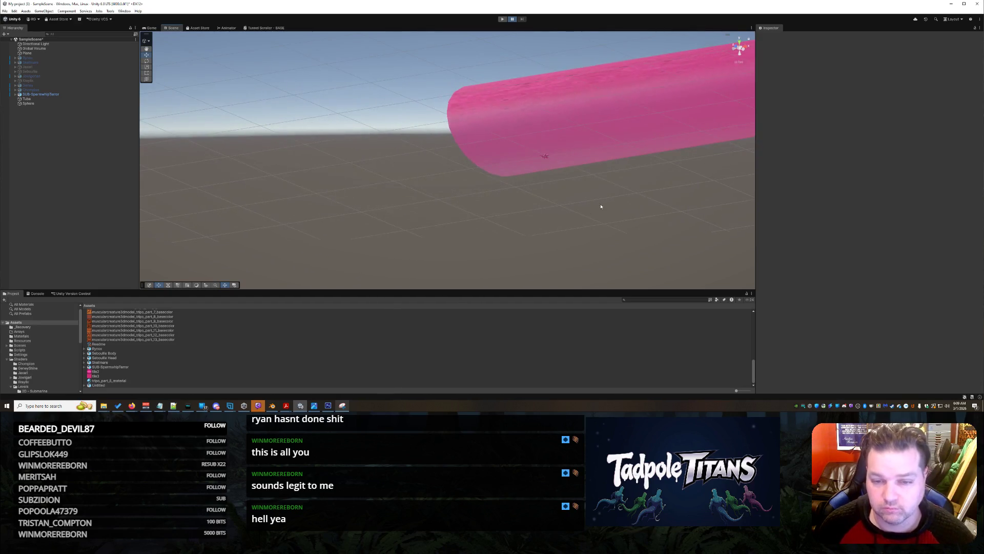
{"action": "mouse_move", "coordinate": [601, 207]}
{"action": "left_mouse_down"}
{"action": "mouse_move", "coordinate": [548, 202]}
{"action": "mouse_move", "coordinate": [574, 216]}
{"action": "mouse_move", "coordinate": [652, 196]}
{"action": "left_mouse_up"}
{"action": "scroll", "coordinate": [567, 214], "scroll_direction": "up", "scroll_amount": 3}
{"action": "scroll", "coordinate": [641, 198], "scroll_direction": "up", "scroll_amount": 8}
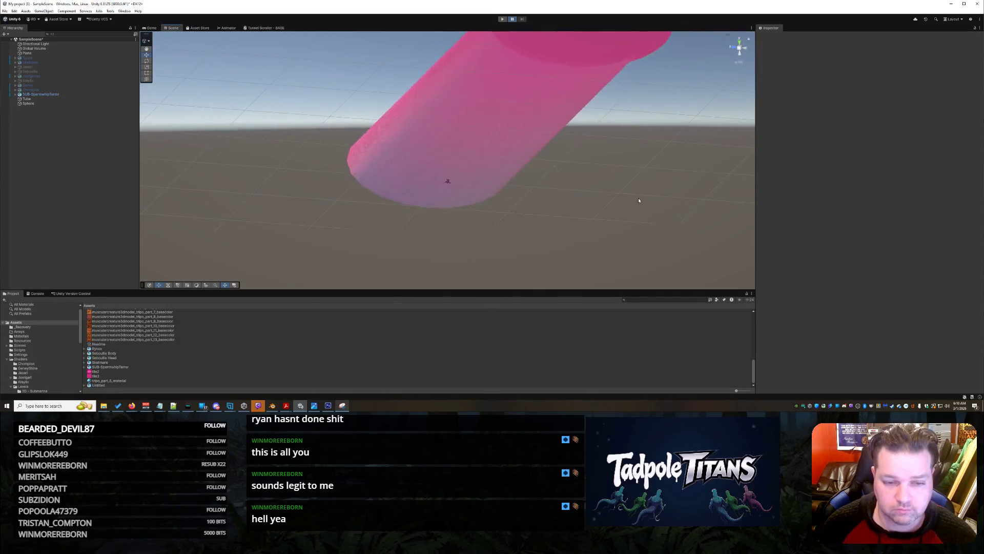
{"action": "scroll", "coordinate": [650, 188], "scroll_direction": "down", "scroll_amount": 5}
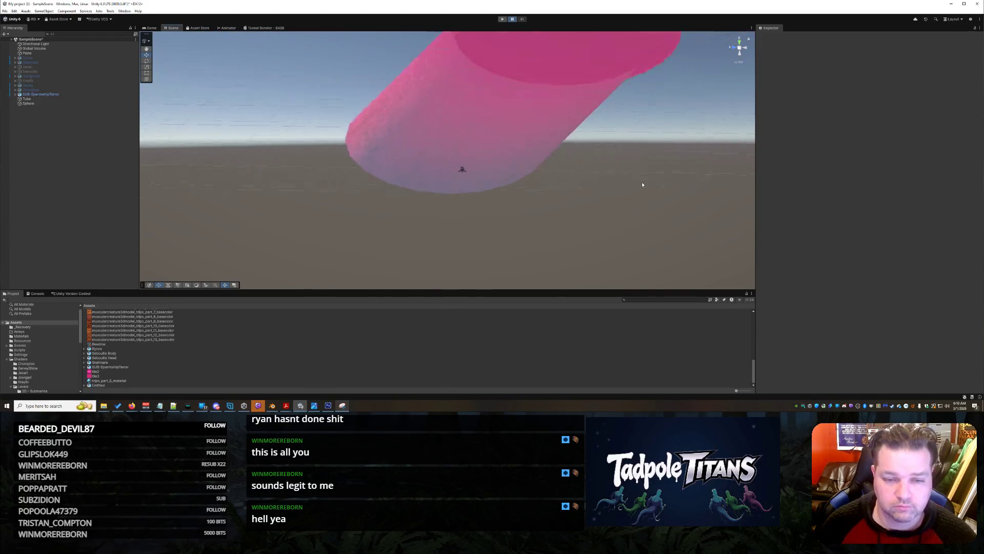
{"action": "left_click_drag", "start_coordinate": [641, 185], "coordinate": [592, 189]}
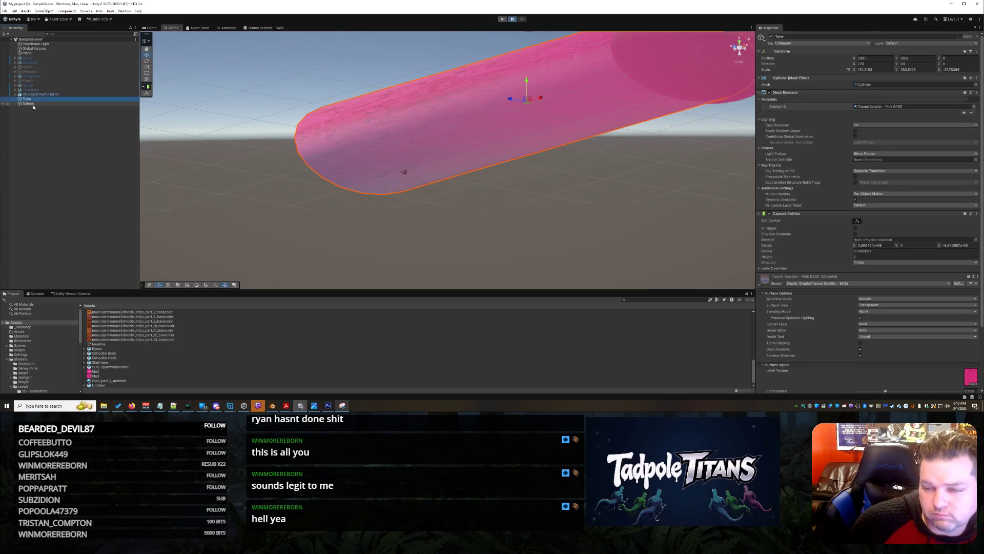
Step: Select Sphere, SUB-SpermwhipTerror, then Tube in the Hierarchy, and open the Window menu
{"action": "left_click", "coordinate": [33, 105]}
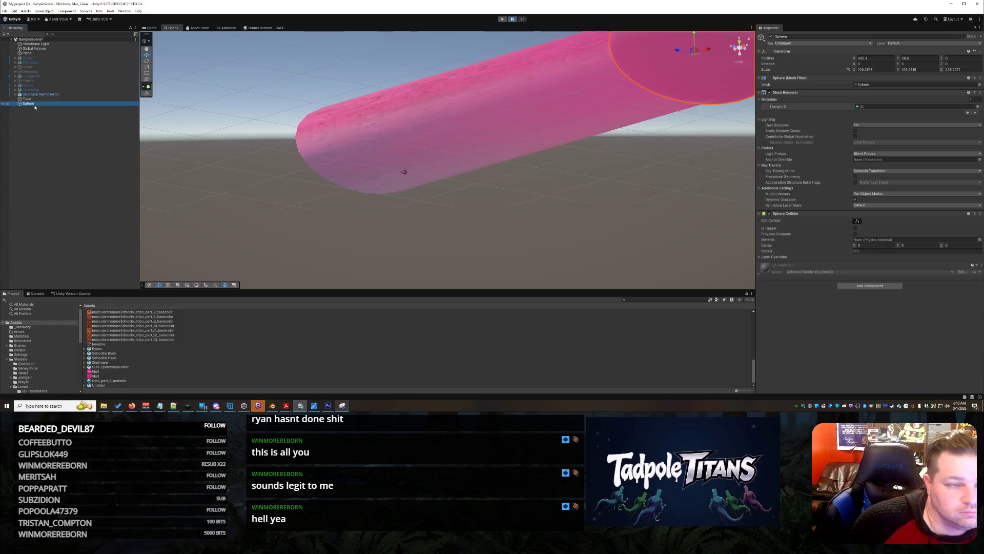
{"action": "left_click", "coordinate": [36, 95]}
{"action": "left_click", "coordinate": [27, 99]}
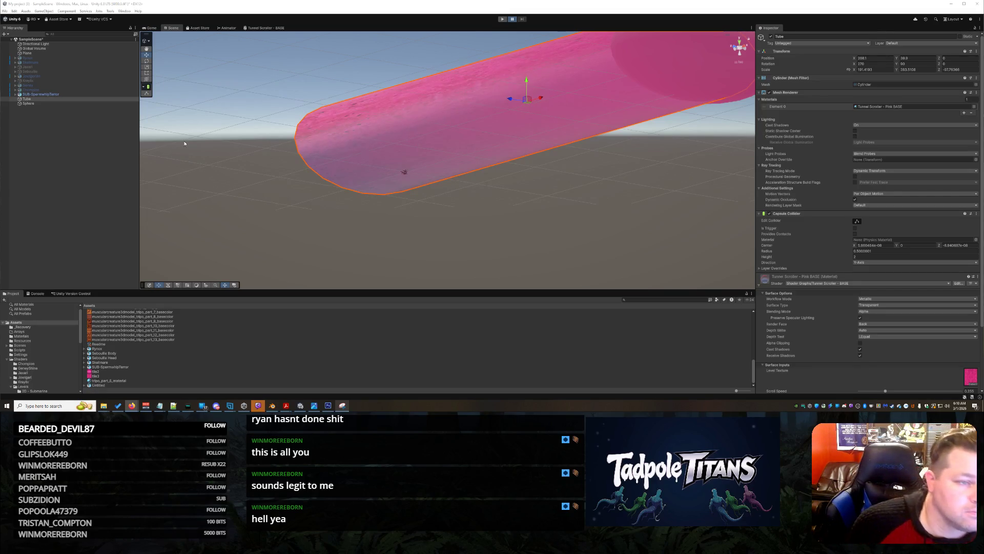
{"action": "left_click", "coordinate": [125, 12]}
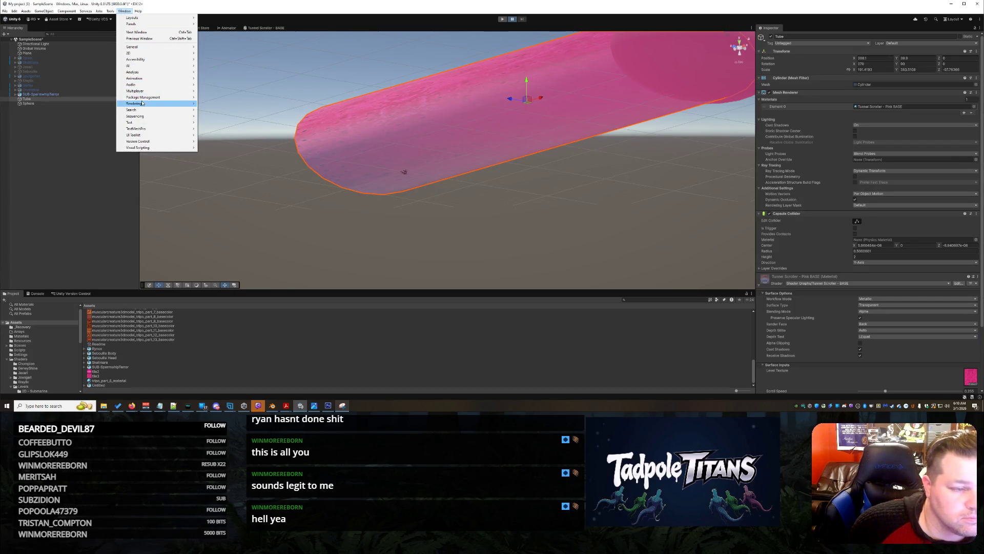
Step: Uncheck Fog in the Lighting window's Environment settings and close the window
{"action": "mouse_move", "coordinate": [143, 104]}
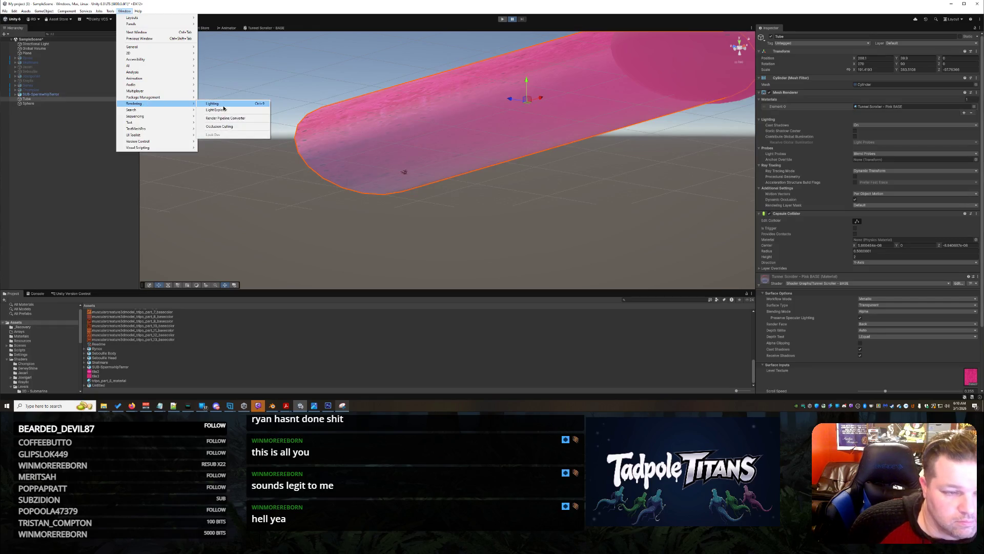
{"action": "left_click", "coordinate": [224, 105]}
{"action": "left_click", "coordinate": [275, 63]}
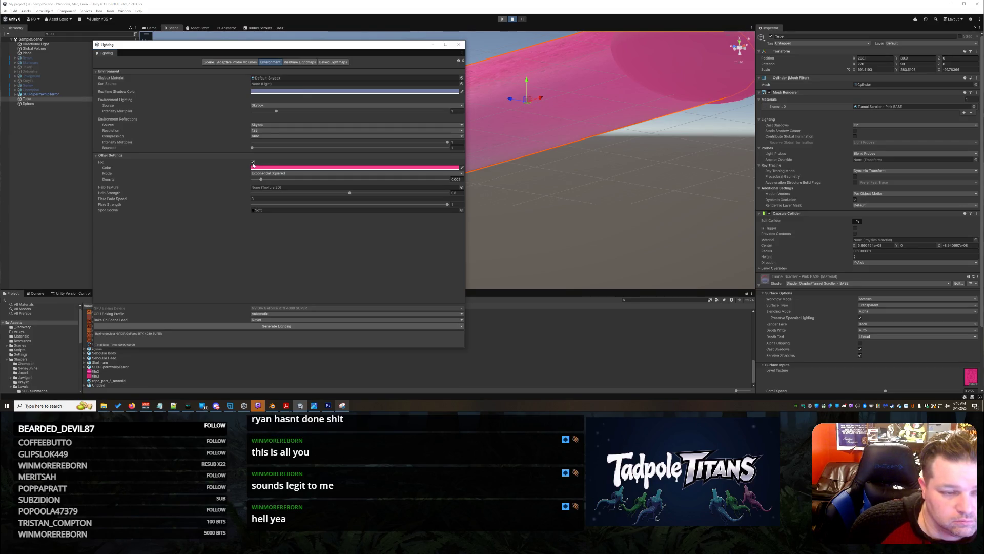
{"action": "left_click", "coordinate": [253, 163]}
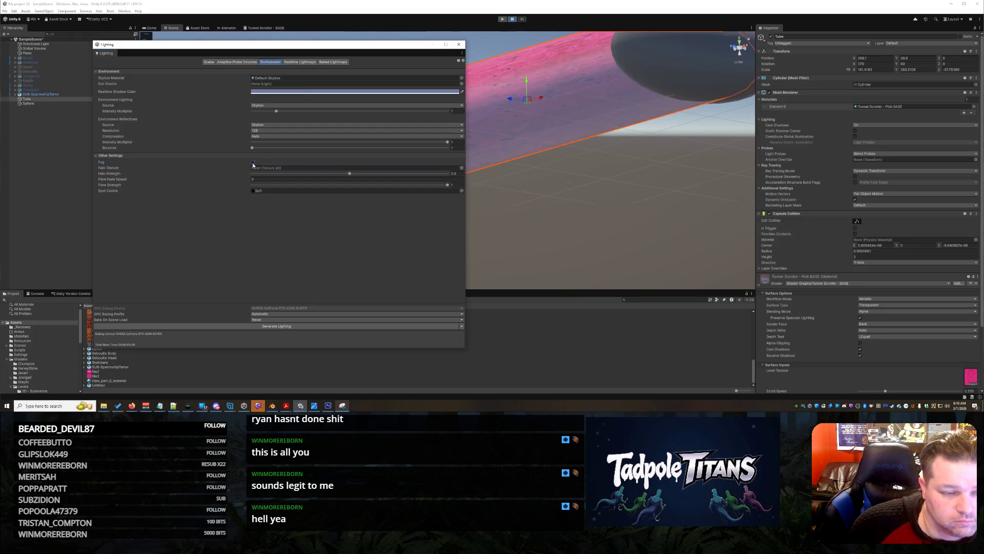
{"action": "left_click", "coordinate": [461, 46]}
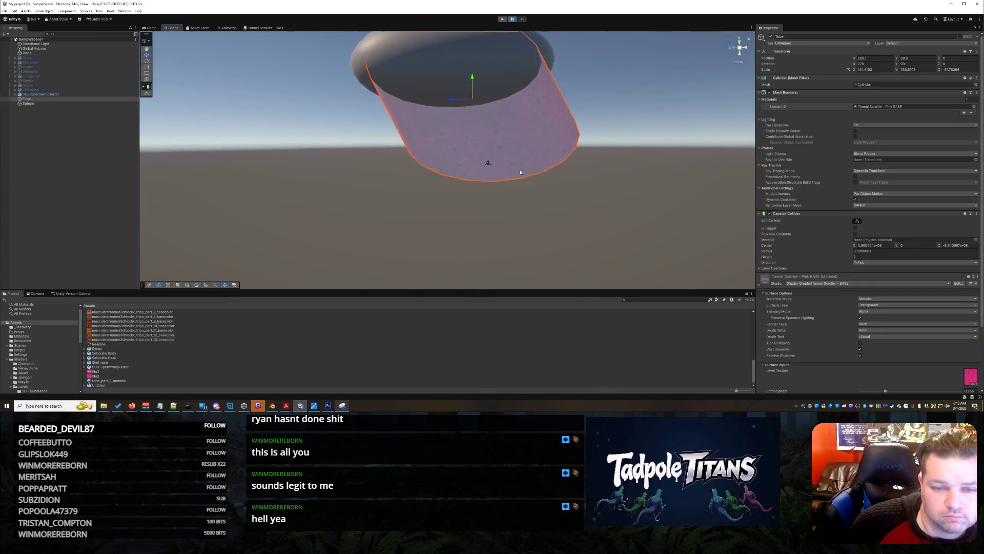
Step: Select the sphere end cap and inspect it from below, outside, and inside the tube
{"action": "left_click_drag", "start_coordinate": [520, 176], "coordinate": [563, 185]}
{"action": "mouse_move", "coordinate": [571, 120]}
{"action": "left_mouse_down"}
{"action": "mouse_move", "coordinate": [531, 140]}
{"action": "mouse_move", "coordinate": [543, 170]}
{"action": "mouse_move", "coordinate": [523, 154]}
{"action": "left_mouse_up"}
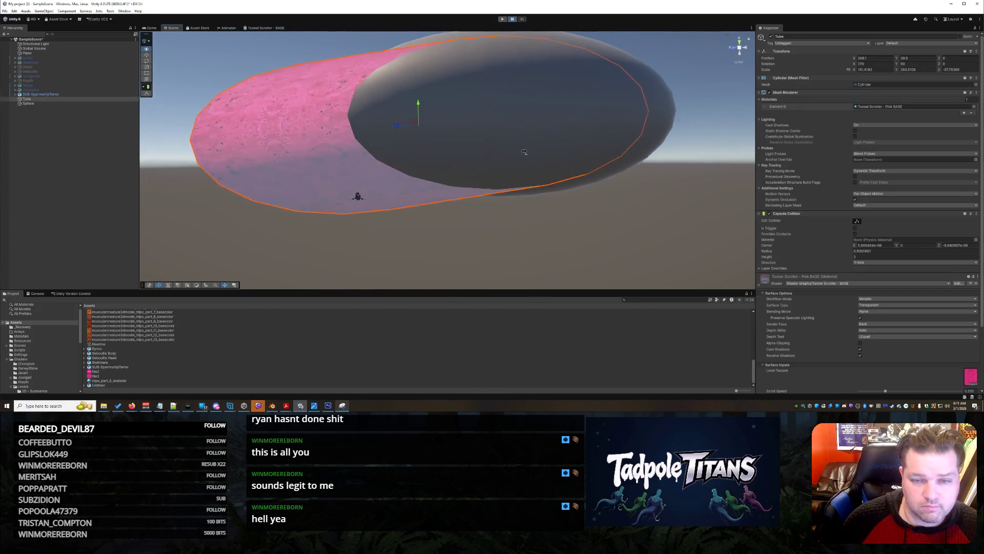
{"action": "left_click", "coordinate": [670, 100]}
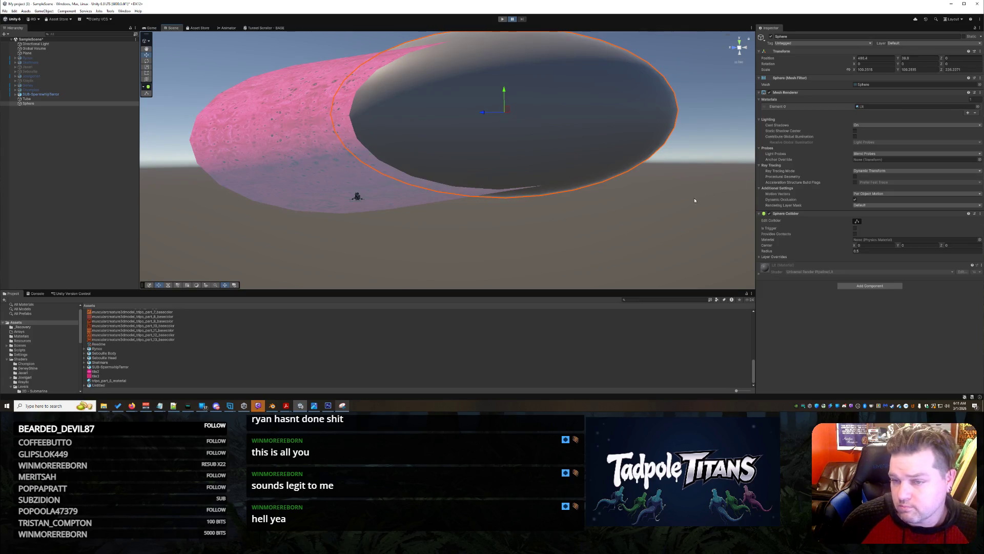
{"action": "scroll", "coordinate": [695, 201], "scroll_direction": "down", "scroll_amount": 5}
{"action": "mouse_move", "coordinate": [705, 205]}
{"action": "left_mouse_down"}
{"action": "mouse_move", "coordinate": [639, 209]}
{"action": "mouse_move", "coordinate": [662, 207]}
{"action": "mouse_move", "coordinate": [523, 194]}
{"action": "mouse_move", "coordinate": [651, 202]}
{"action": "mouse_move", "coordinate": [488, 215]}
{"action": "left_mouse_up"}
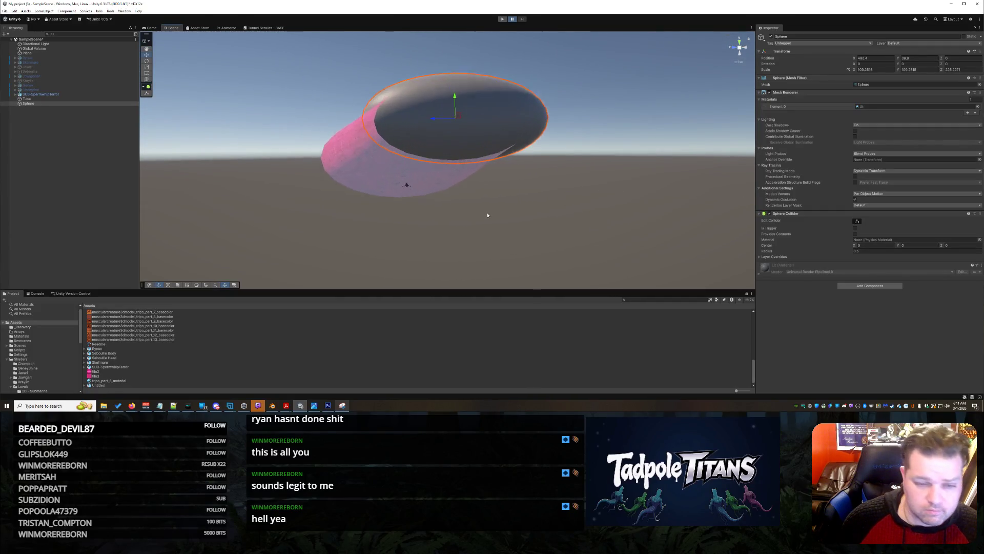
{"action": "scroll", "coordinate": [488, 215], "scroll_direction": "up", "scroll_amount": 5}
{"action": "scroll", "coordinate": [541, 253], "scroll_direction": "up", "scroll_amount": 3}
{"action": "mouse_move", "coordinate": [541, 253]}
{"action": "left_mouse_down"}
{"action": "mouse_move", "coordinate": [521, 238]}
{"action": "mouse_move", "coordinate": [531, 253]}
{"action": "left_mouse_up"}
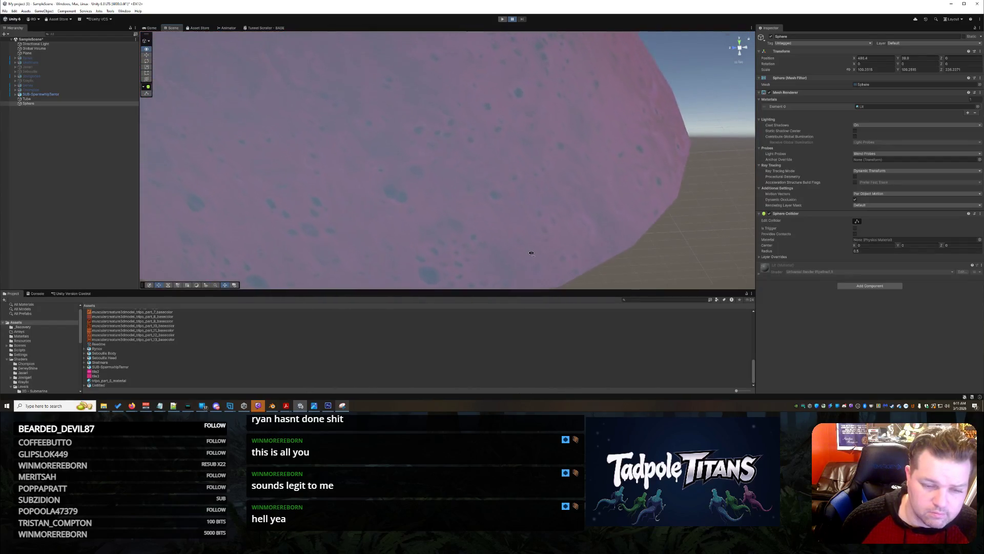
{"action": "scroll", "coordinate": [529, 257], "scroll_direction": "down", "scroll_amount": 5}
{"action": "mouse_move", "coordinate": [525, 217]}
{"action": "left_mouse_down"}
{"action": "mouse_move", "coordinate": [513, 193]}
{"action": "mouse_move", "coordinate": [527, 205]}
{"action": "mouse_move", "coordinate": [514, 202]}
{"action": "mouse_move", "coordinate": [535, 248]}
{"action": "mouse_move", "coordinate": [545, 205]}
{"action": "mouse_move", "coordinate": [687, 245]}
{"action": "mouse_move", "coordinate": [694, 220]}
{"action": "mouse_move", "coordinate": [515, 256]}
{"action": "mouse_move", "coordinate": [528, 261]}
{"action": "mouse_move", "coordinate": [492, 226]}
{"action": "mouse_move", "coordinate": [433, 205]}
{"action": "mouse_move", "coordinate": [497, 195]}
{"action": "mouse_move", "coordinate": [533, 222]}
{"action": "mouse_move", "coordinate": [547, 255]}
{"action": "mouse_move", "coordinate": [523, 240]}
{"action": "mouse_move", "coordinate": [516, 189]}
{"action": "mouse_move", "coordinate": [514, 209]}
{"action": "mouse_move", "coordinate": [537, 218]}
{"action": "mouse_move", "coordinate": [551, 255]}
{"action": "mouse_move", "coordinate": [529, 262]}
{"action": "mouse_move", "coordinate": [496, 254]}
{"action": "mouse_move", "coordinate": [508, 201]}
{"action": "mouse_move", "coordinate": [441, 221]}
{"action": "left_mouse_up"}
{"action": "scroll", "coordinate": [541, 223], "scroll_direction": "down", "scroll_amount": 10}
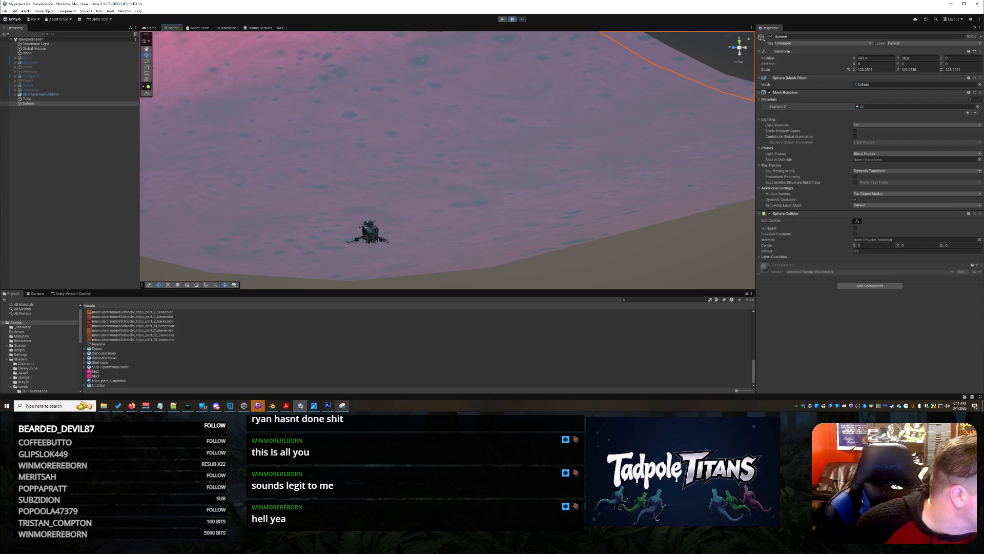
{"action": "mouse_move", "coordinate": [232, 148]}
{"action": "left_mouse_down"}
{"action": "mouse_move", "coordinate": [240, 182]}
{"action": "mouse_move", "coordinate": [230, 176]}
{"action": "mouse_move", "coordinate": [451, 190]}
{"action": "mouse_move", "coordinate": [517, 202]}
{"action": "mouse_move", "coordinate": [400, 204]}
{"action": "mouse_move", "coordinate": [466, 229]}
{"action": "mouse_move", "coordinate": [529, 221]}
{"action": "left_mouse_up"}
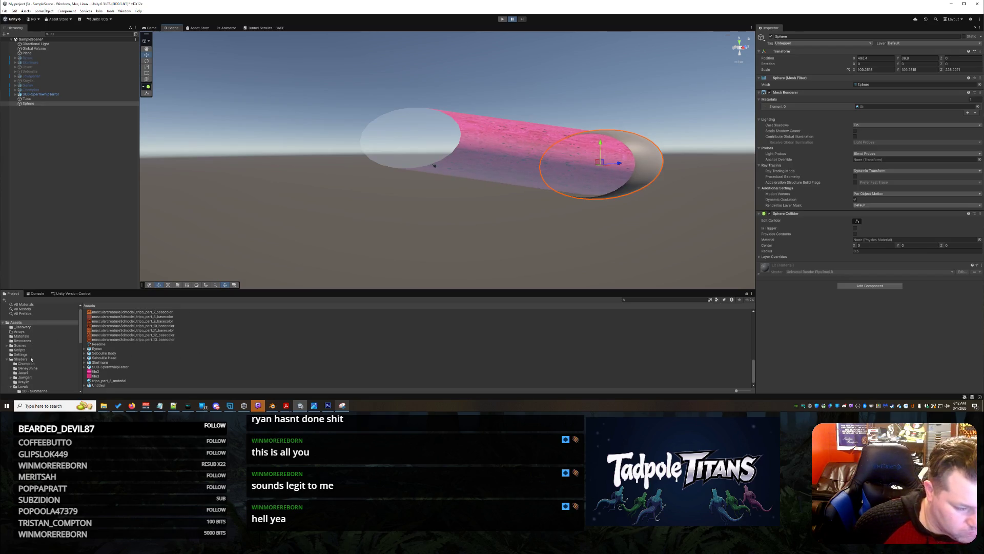
Step: Go to Shaders > Levels > 2D - Submarine and choose an item from the Create menu
{"action": "left_click", "coordinate": [31, 359]}
{"action": "double_click", "coordinate": [97, 334]}
{"action": "double_click", "coordinate": [100, 310]}
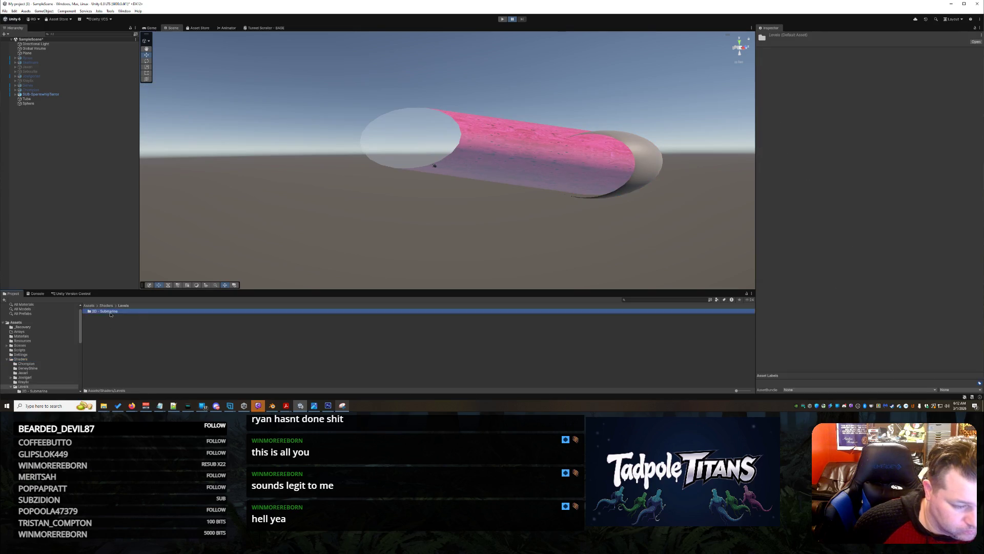
{"action": "right_click", "coordinate": [115, 349]}
{"action": "mouse_move", "coordinate": [189, 181]}
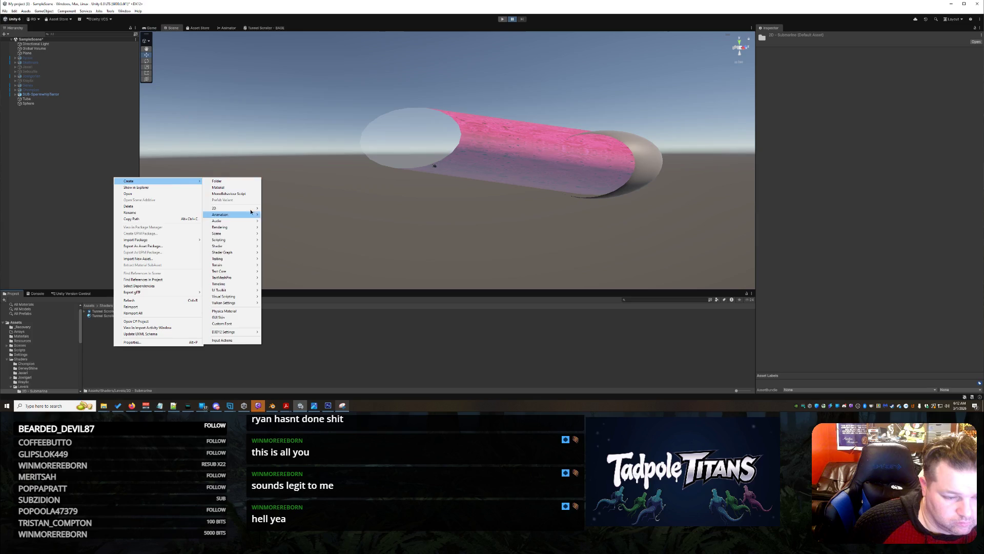
{"action": "mouse_move", "coordinate": [244, 252]}
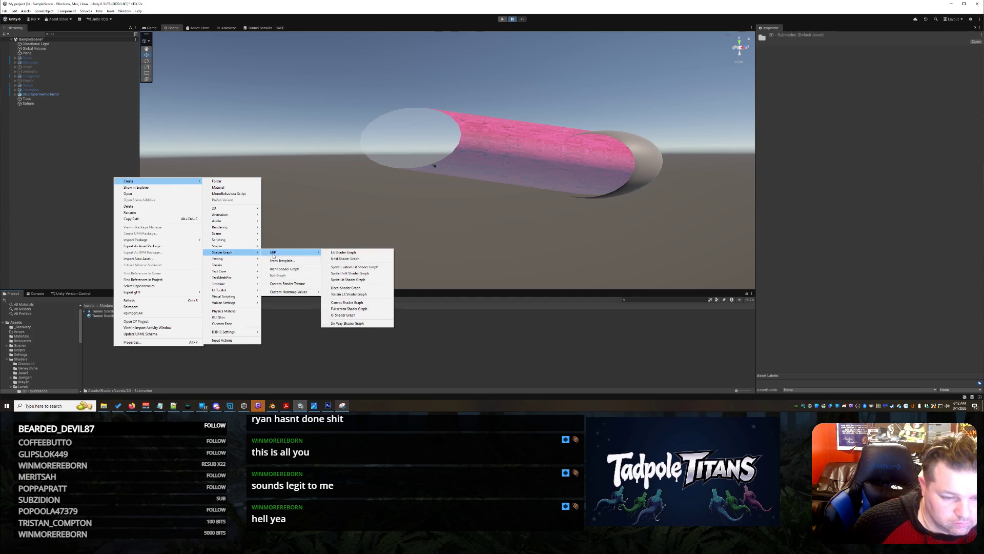
{"action": "left_click", "coordinate": [337, 253]}
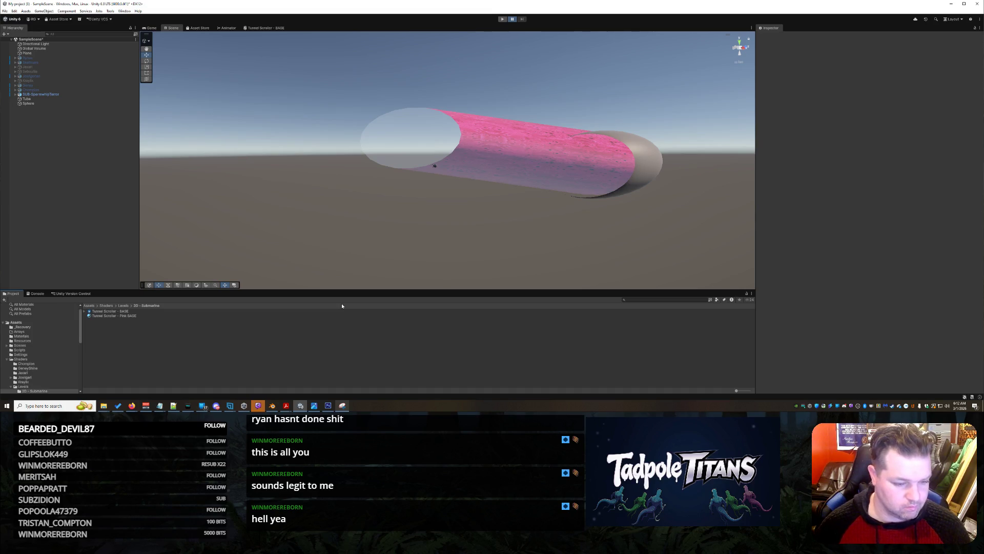
Step: Create a URP shader graph there named 'Tunnel Fog End'
{"action": "right_click", "coordinate": [117, 334]}
{"action": "mouse_move", "coordinate": [149, 178]}
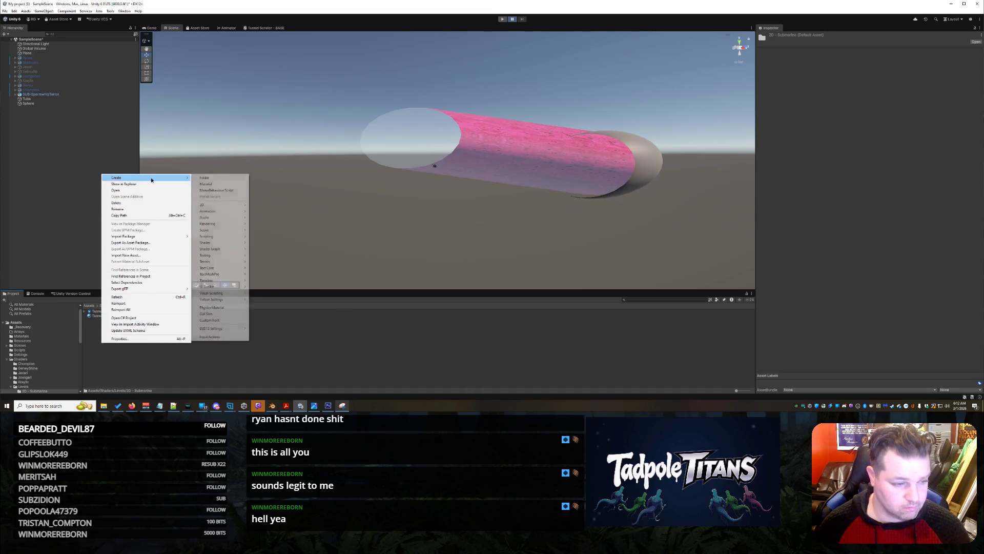
{"action": "mouse_move", "coordinate": [232, 244]}
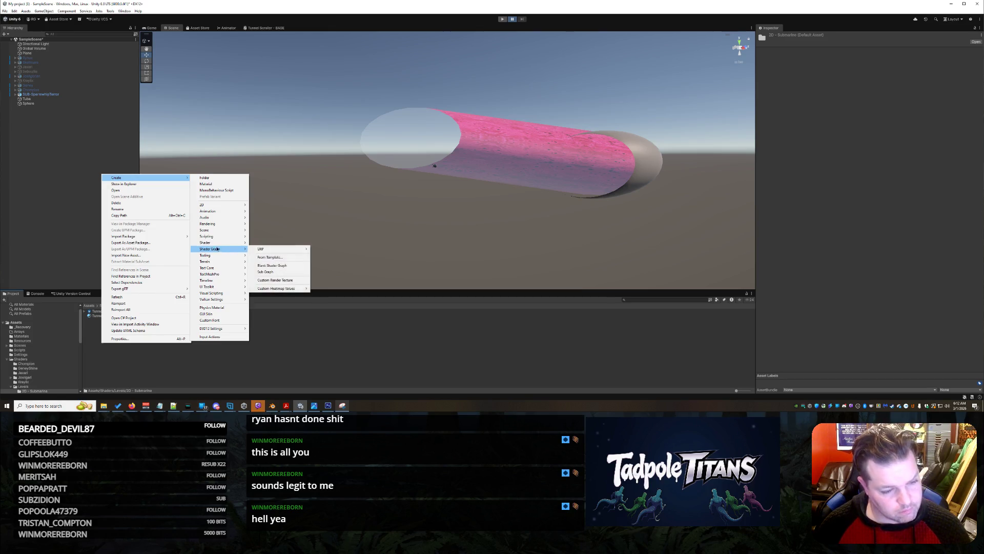
{"action": "mouse_move", "coordinate": [272, 249]}
{"action": "left_click", "coordinate": [331, 250]}
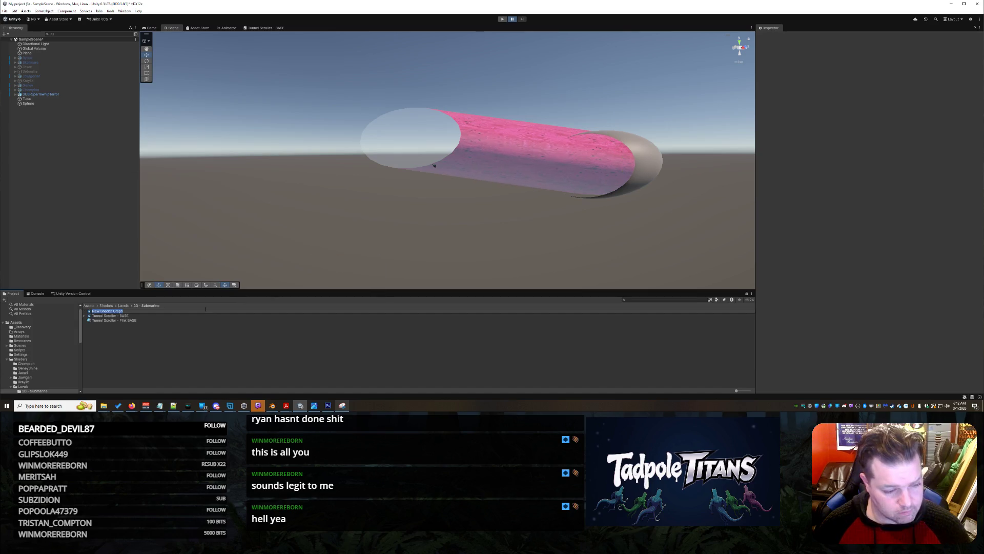
{"action": "type", "text": "Tunn"}
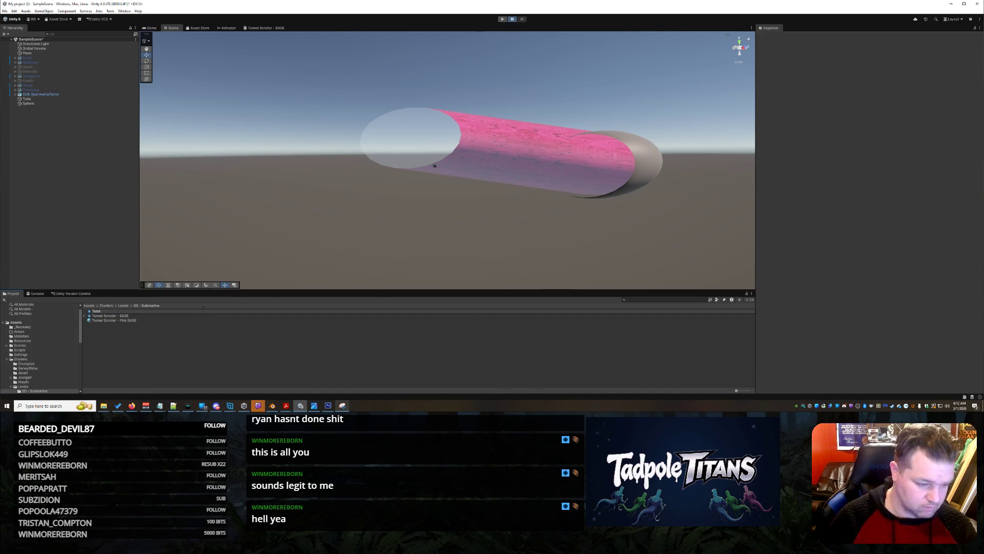
{"action": "type", "text": "el Fog End"}
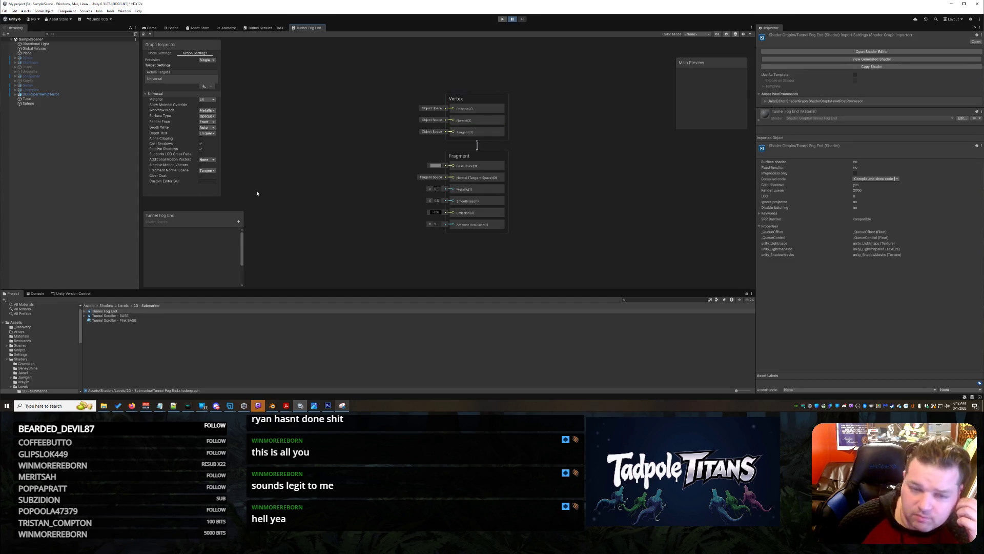
Step: Move the Vertex and Fragment stacks to the right and bring up Create Node on the canvas
{"action": "left_click_drag", "start_coordinate": [461, 99], "coordinate": [561, 84]}
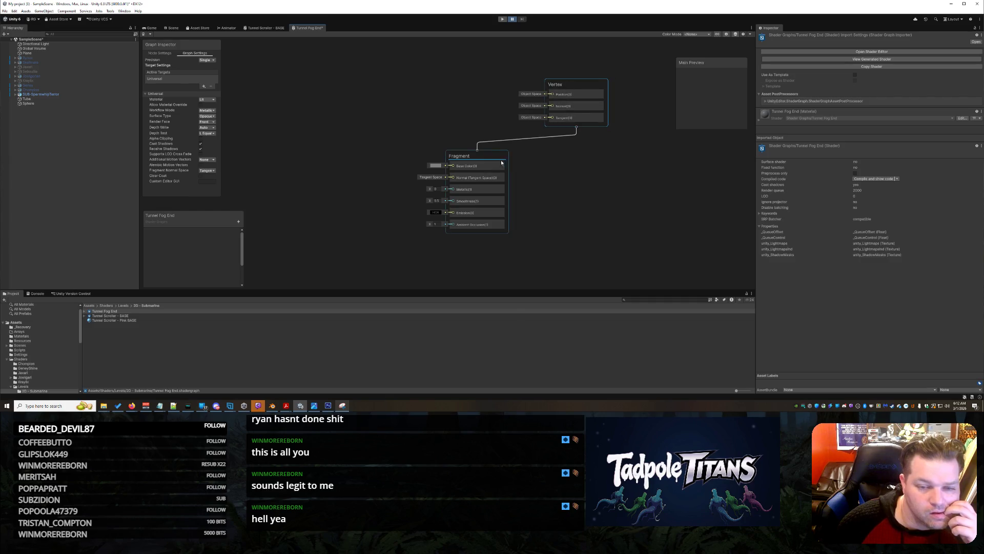
{"action": "left_click_drag", "start_coordinate": [494, 158], "coordinate": [584, 161]}
{"action": "right_click", "coordinate": [345, 155]}
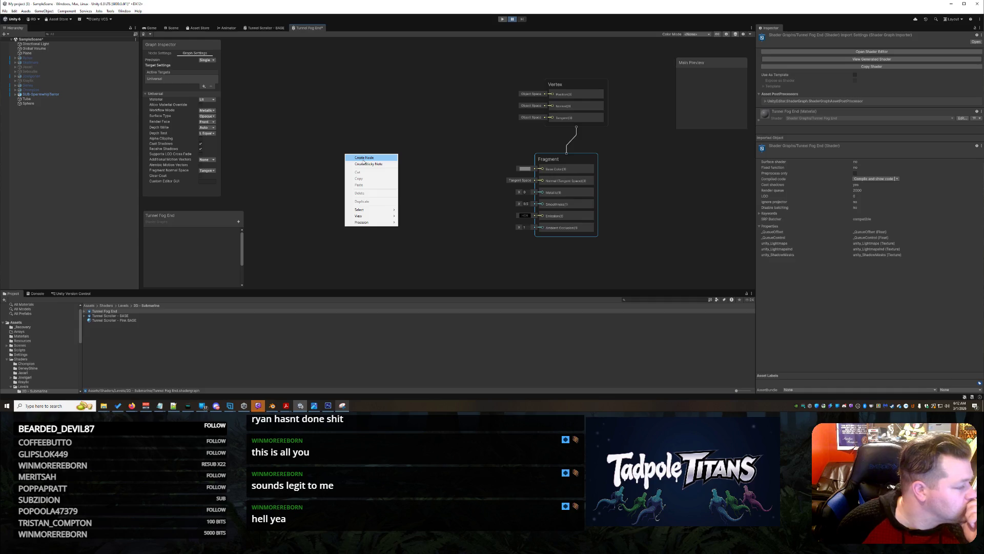
Step: Close the Tunnel Fog End shader graph tab, discarding its unsaved changes
{"action": "left_click", "coordinate": [295, 147]}
{"action": "right_click", "coordinate": [304, 28]}
{"action": "left_click", "coordinate": [320, 40]}
{"action": "left_click", "coordinate": [500, 219]}
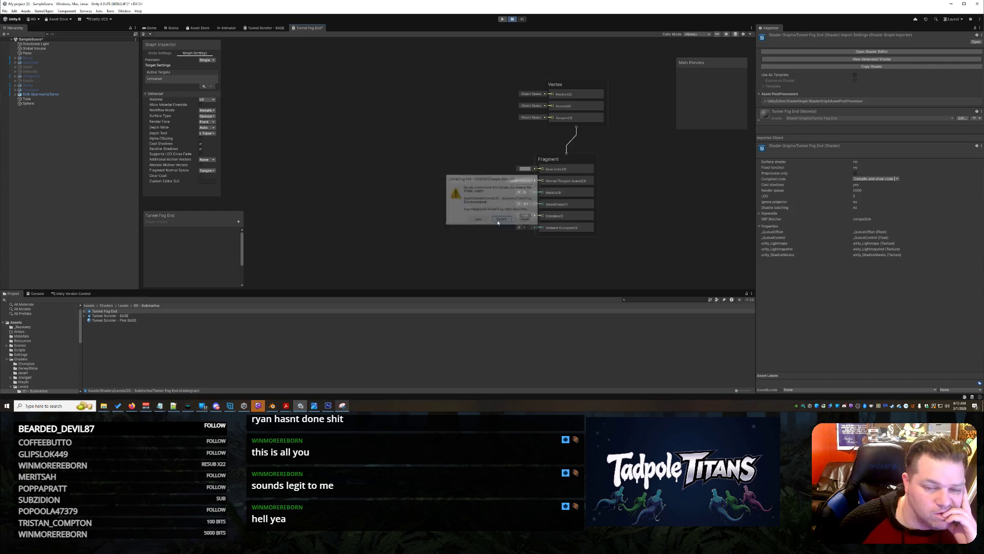
Step: Delete the Tunnel Fog End shader graph asset from the Submarine shaders folder
{"action": "left_click", "coordinate": [128, 312]}
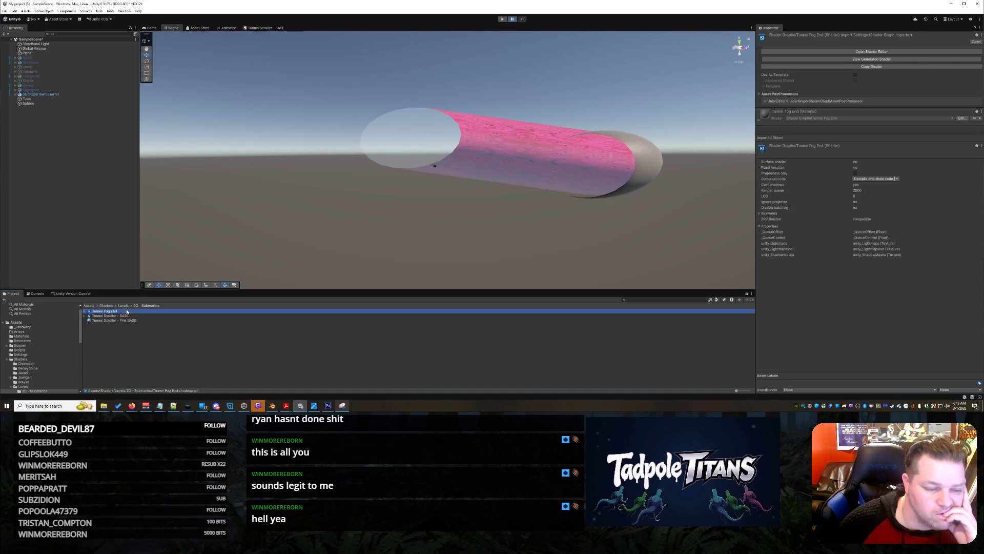
{"action": "right_click", "coordinate": [112, 314]}
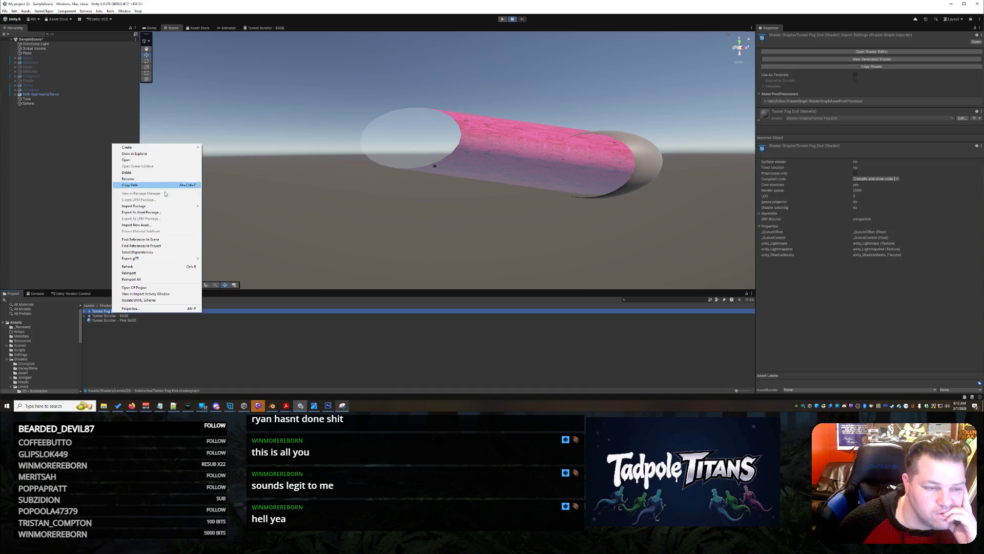
{"action": "left_click", "coordinate": [128, 173]}
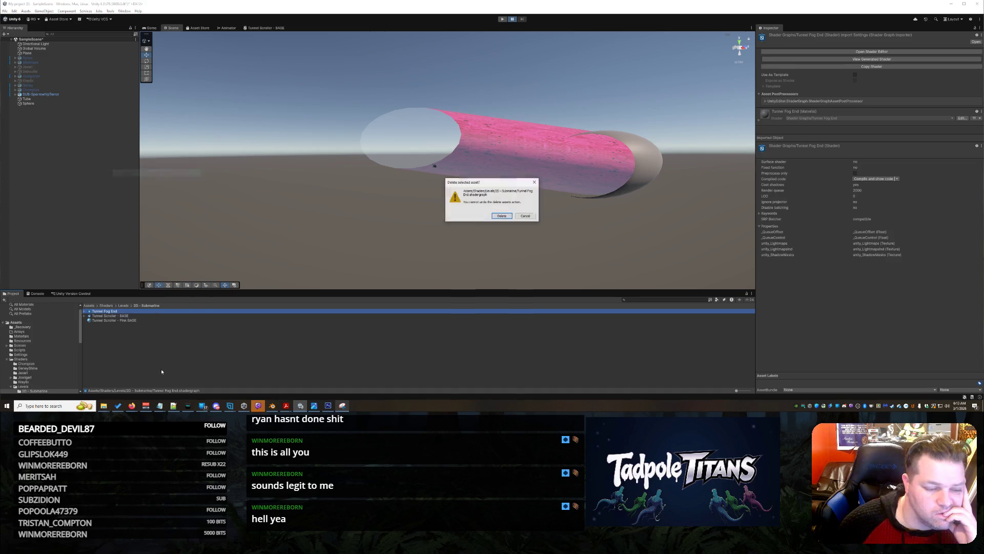
{"action": "left_click", "coordinate": [510, 217]}
{"action": "right_click", "coordinate": [111, 337]}
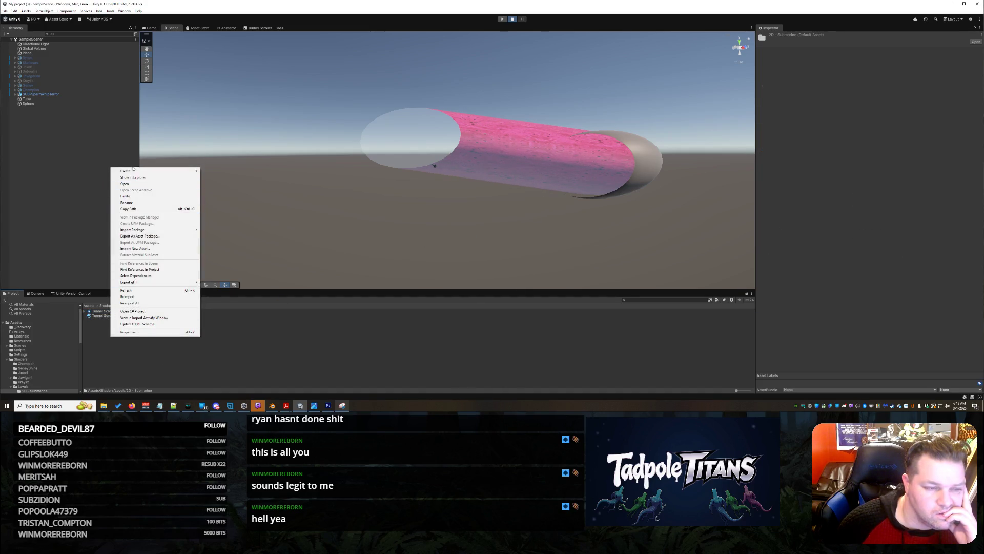
{"action": "mouse_move", "coordinate": [149, 172]}
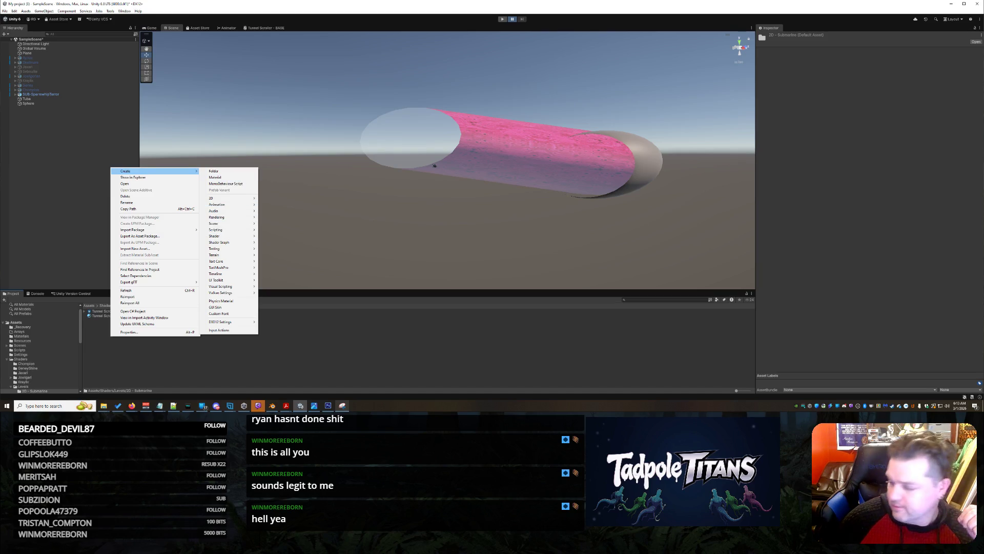
{"action": "key", "text": "alt+Tab"}
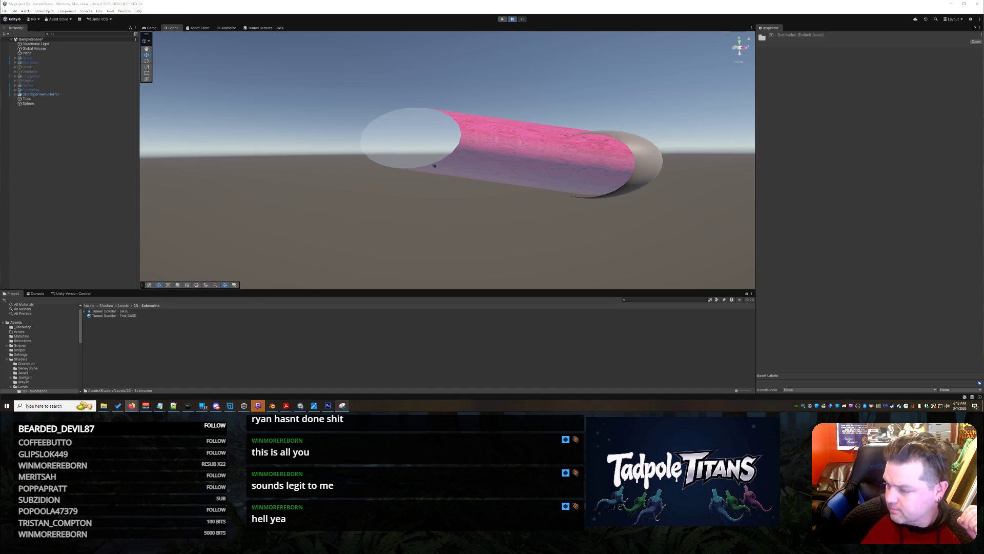
Step: Add a new material called Fog End beside the two Tunnel Scroller shaders
{"action": "right_click", "coordinate": [139, 350]}
{"action": "mouse_move", "coordinate": [181, 180]}
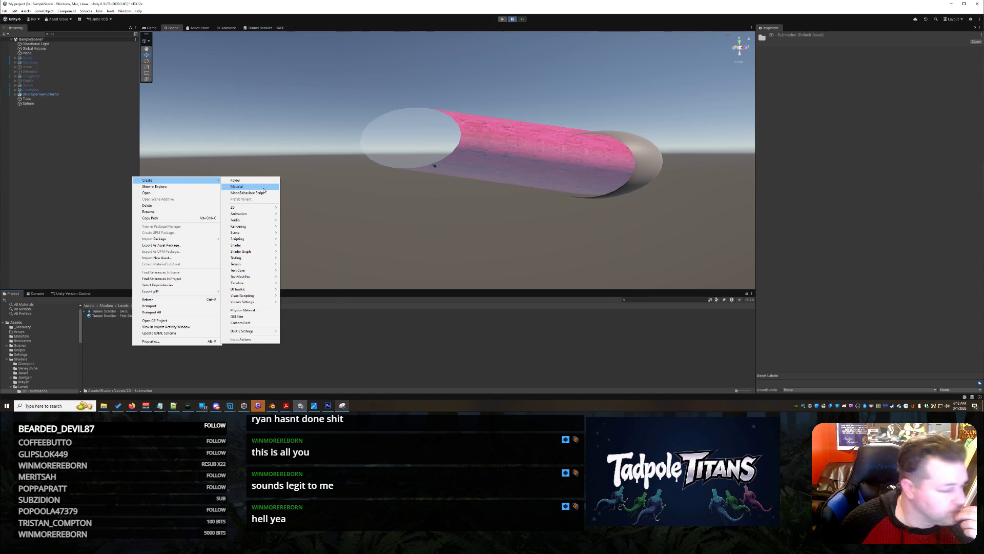
{"action": "left_click", "coordinate": [264, 187]}
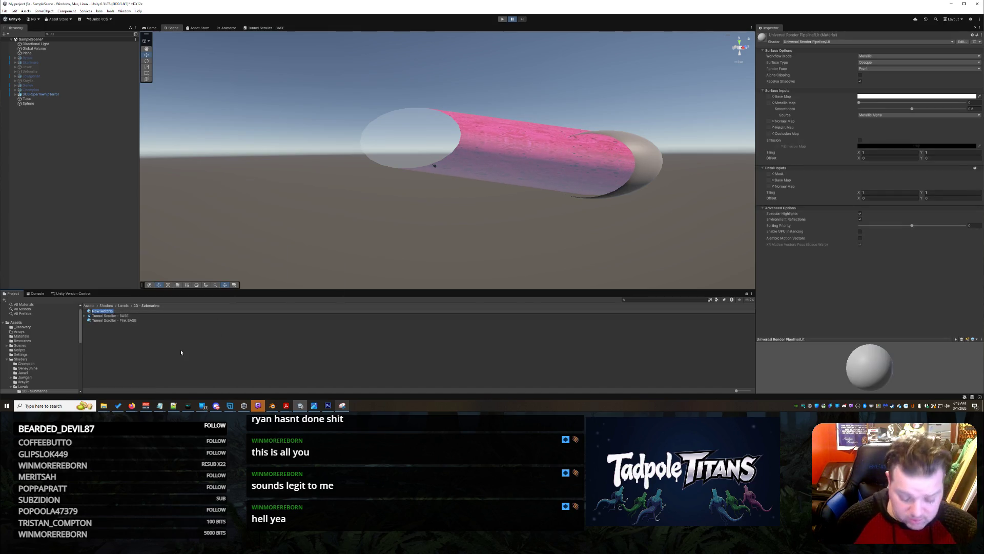
{"action": "type", "text": "Fog End"}
{"action": "key", "text": "Return"}
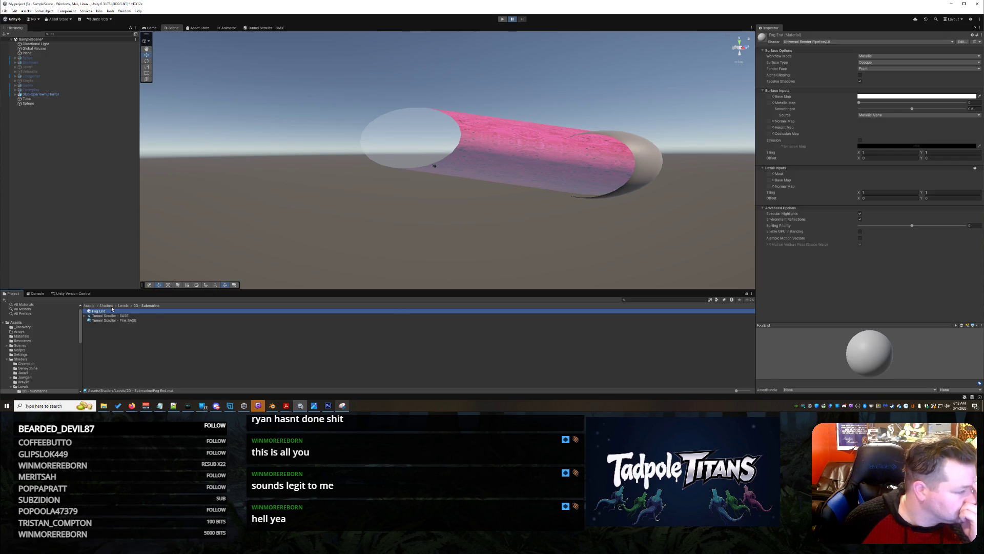
{"action": "left_click", "coordinate": [866, 97]}
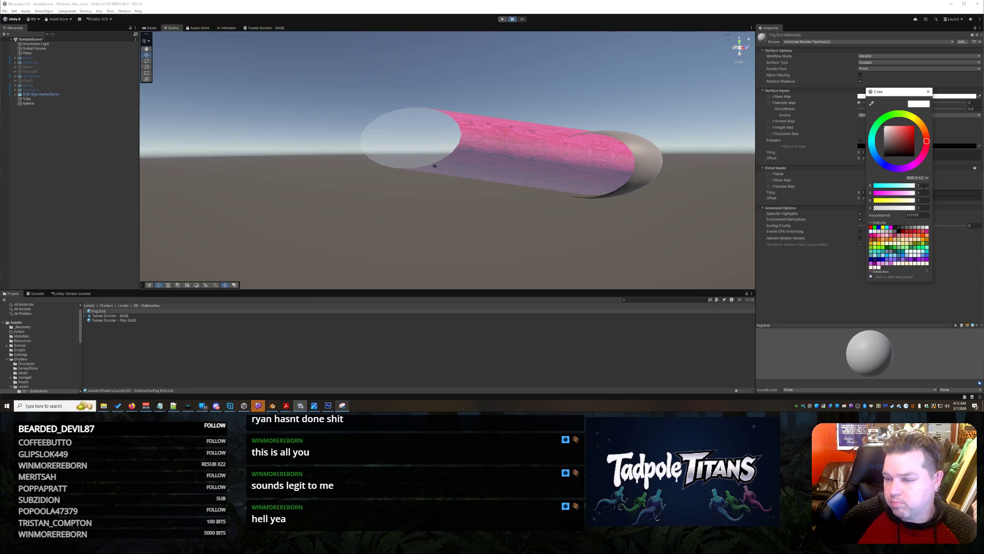
Step: Set the Fog End base colour to R 0.98, G 0.278, B 0.62 (pink FA479E)
{"action": "type", "text": "0.98"}
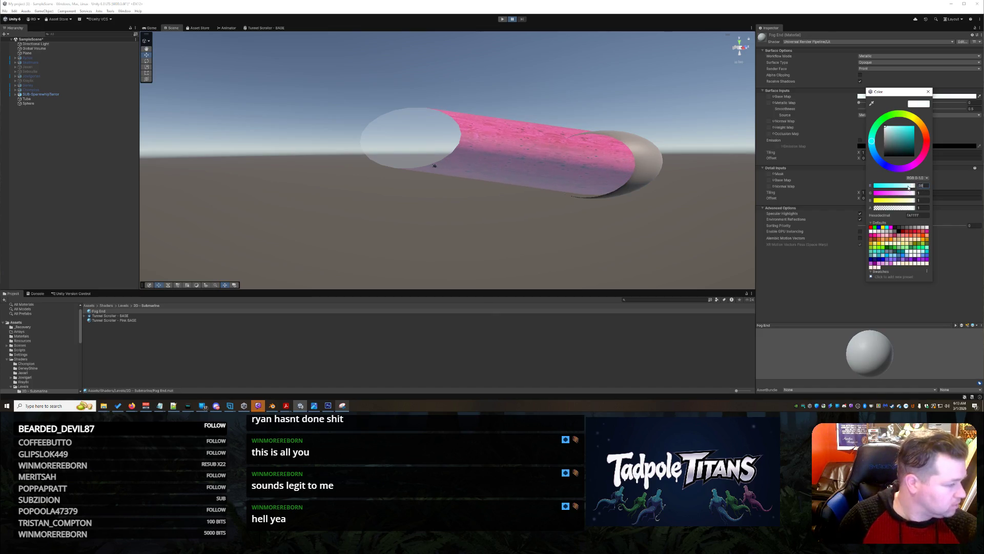
{"action": "left_click", "coordinate": [925, 194]}
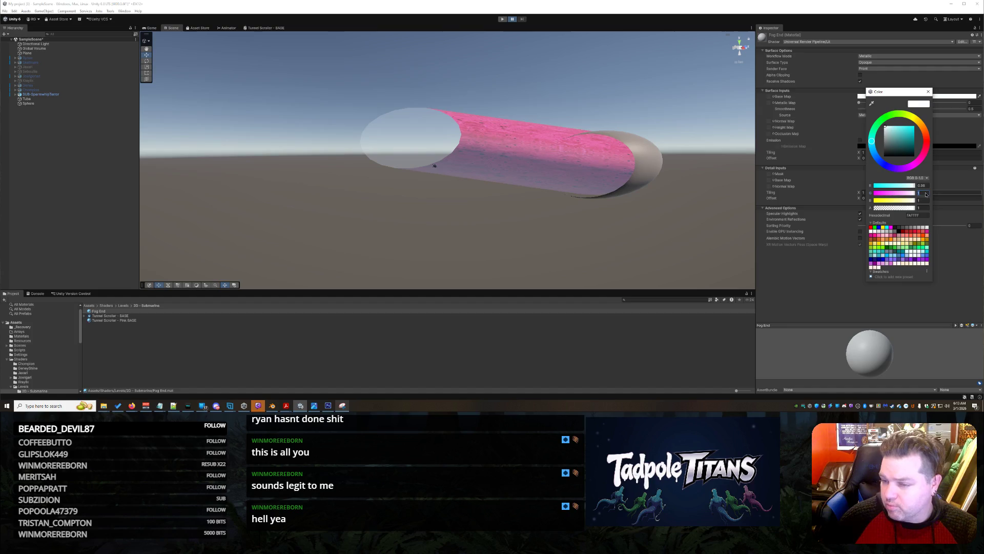
{"action": "type", "text": "0.2"}
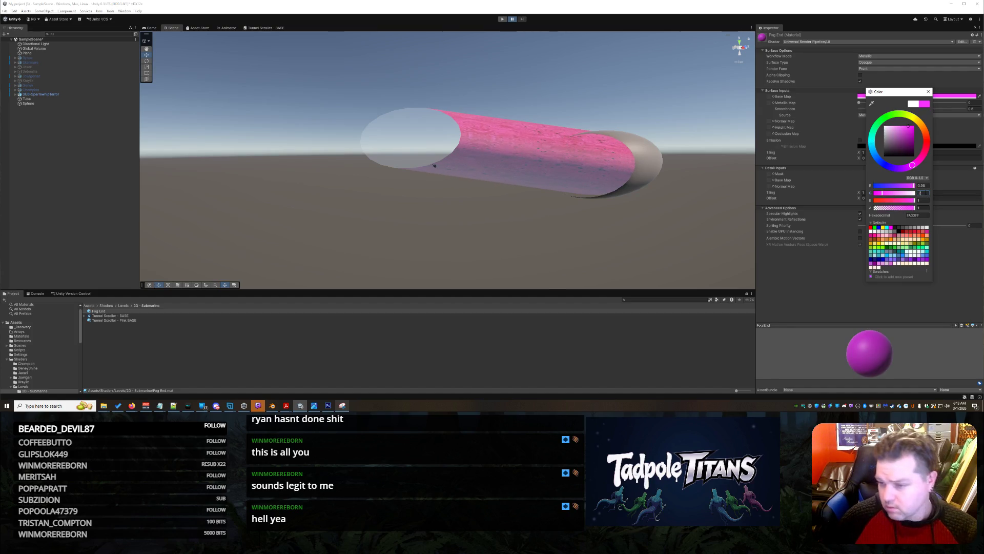
{"action": "type", "text": "78"}
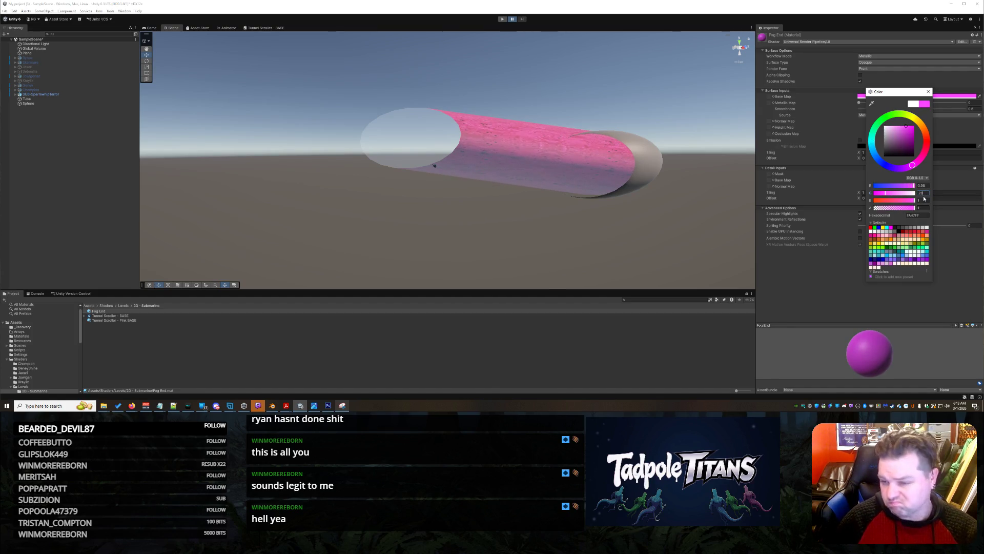
{"action": "key", "text": "Tab"}
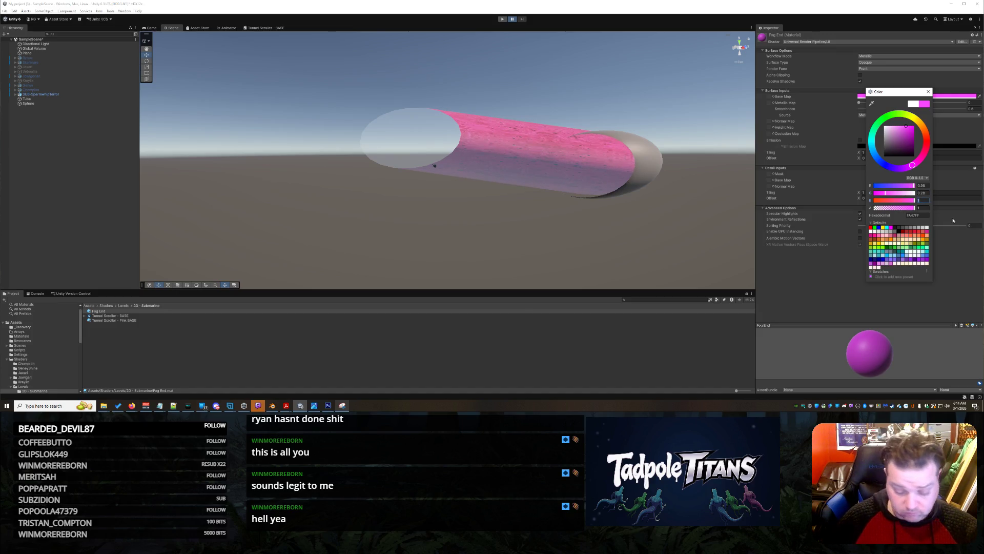
{"action": "type", "text": "0.62"}
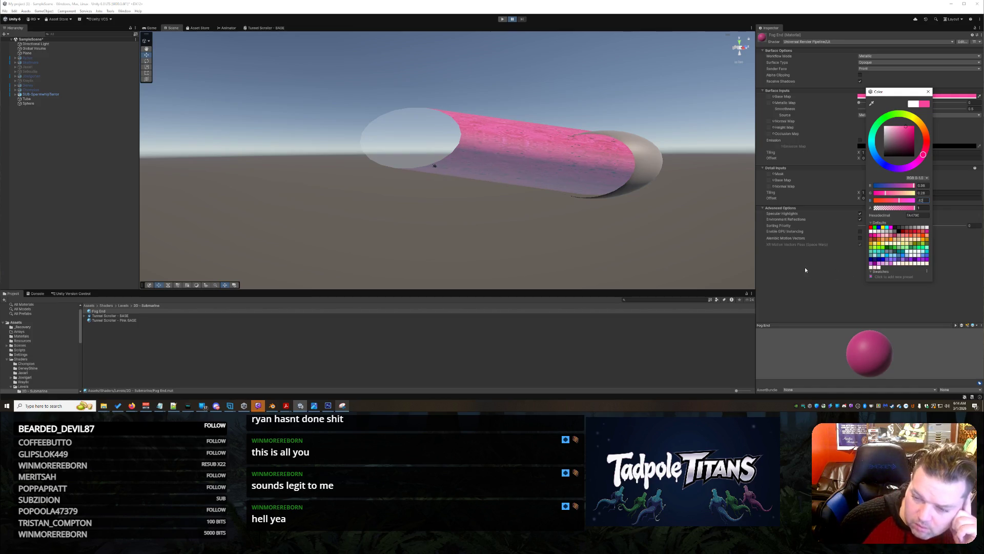
{"action": "left_click", "coordinate": [562, 251]}
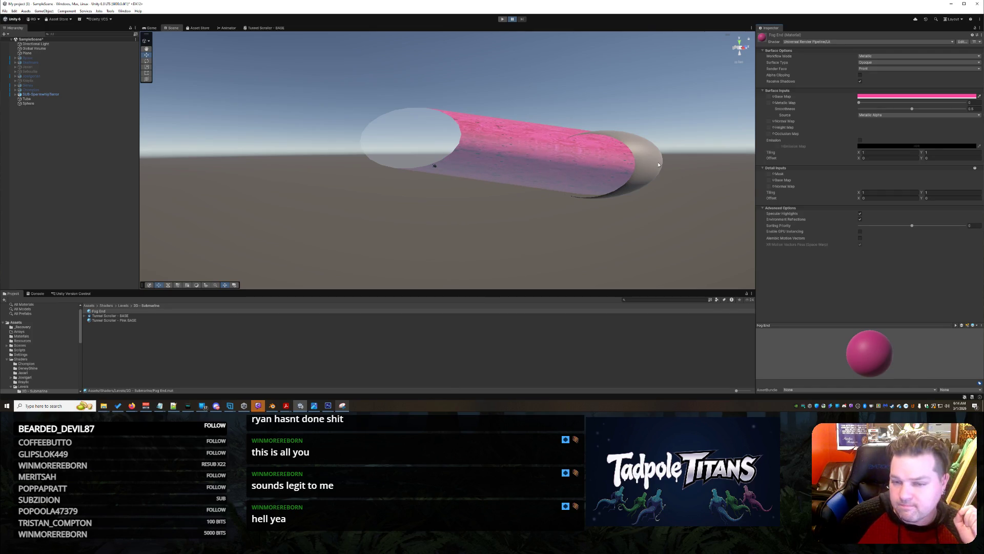
Step: Select the sphere end cap and drop the pink Fog End material onto it
{"action": "left_click", "coordinate": [615, 156]}
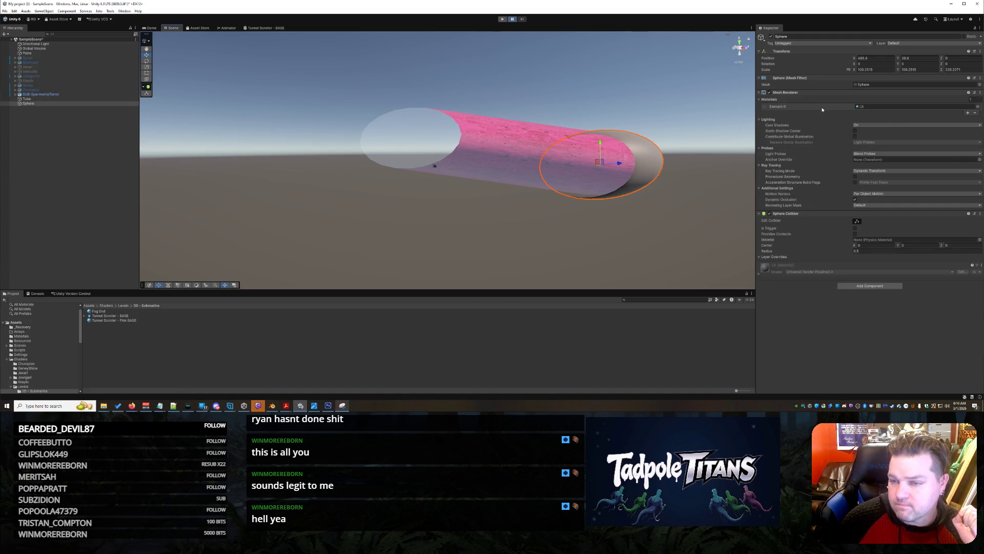
{"action": "left_click", "coordinate": [760, 214]}
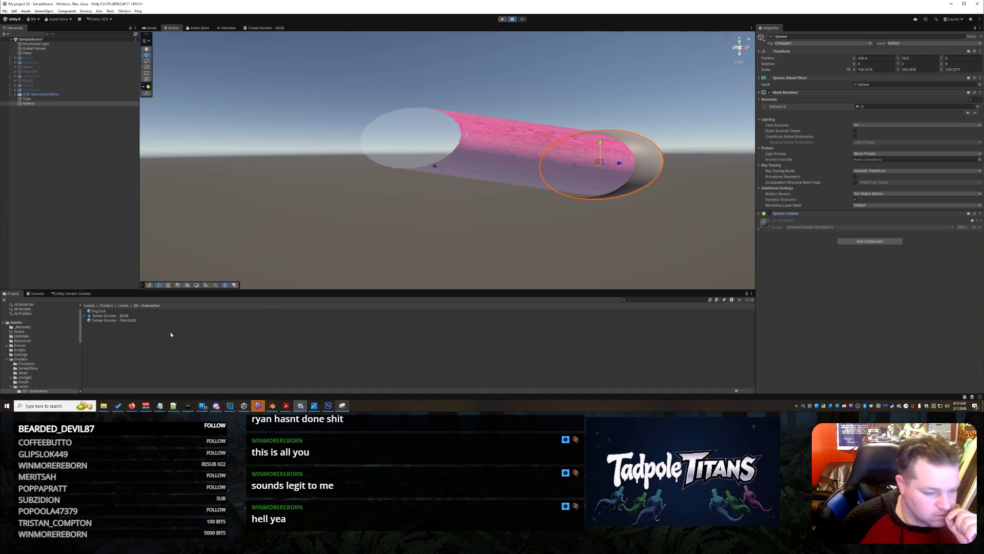
{"action": "mouse_move", "coordinate": [98, 311]}
{"action": "left_mouse_down"}
{"action": "mouse_move", "coordinate": [215, 287]}
{"action": "mouse_move", "coordinate": [477, 154]}
{"action": "mouse_move", "coordinate": [613, 205]}
{"action": "mouse_move", "coordinate": [643, 160]}
{"action": "left_mouse_up"}
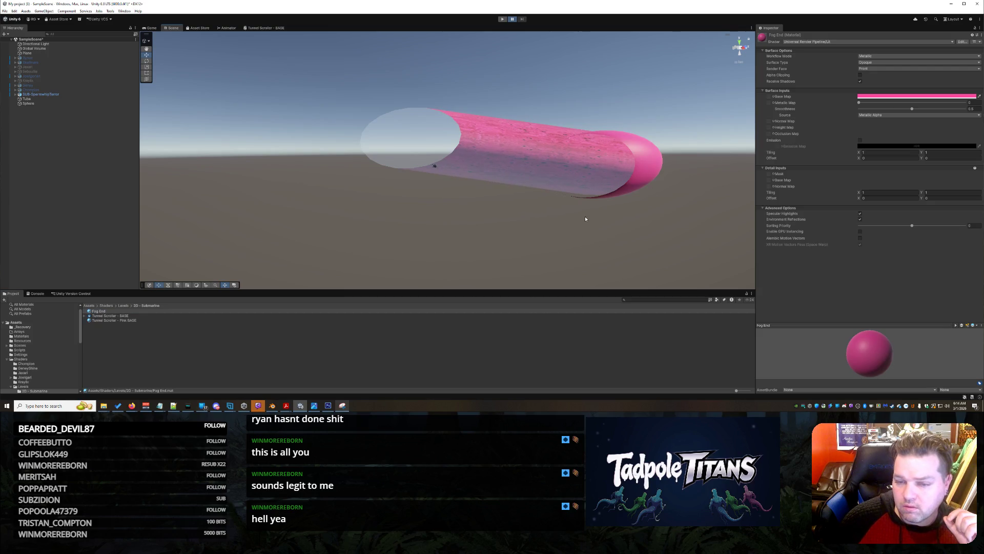
{"action": "mouse_move", "coordinate": [631, 287]}
{"action": "left_mouse_down"}
{"action": "mouse_move", "coordinate": [552, 208]}
{"action": "mouse_move", "coordinate": [536, 218]}
{"action": "mouse_move", "coordinate": [718, 201]}
{"action": "left_mouse_up"}
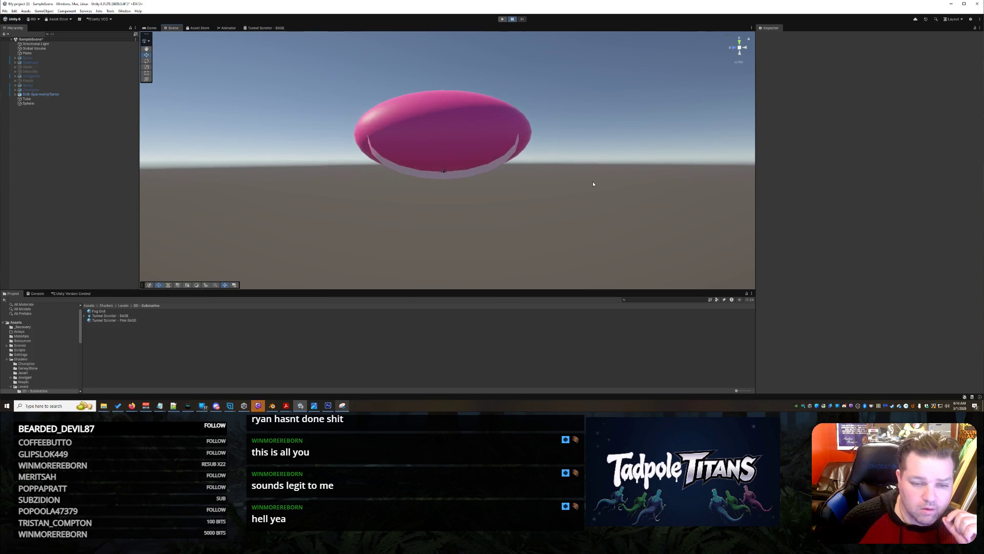
Step: Switch the sphere's Fog End material Surface Type from Opaque to Transparent
{"action": "scroll", "coordinate": [595, 186], "scroll_direction": "up", "scroll_amount": 5}
{"action": "mouse_move", "coordinate": [607, 189]}
{"action": "left_mouse_down"}
{"action": "mouse_move", "coordinate": [574, 202]}
{"action": "mouse_move", "coordinate": [603, 179]}
{"action": "mouse_move", "coordinate": [585, 213]}
{"action": "mouse_move", "coordinate": [635, 163]}
{"action": "mouse_move", "coordinate": [607, 189]}
{"action": "mouse_move", "coordinate": [593, 180]}
{"action": "mouse_move", "coordinate": [616, 164]}
{"action": "mouse_move", "coordinate": [598, 176]}
{"action": "left_mouse_up"}
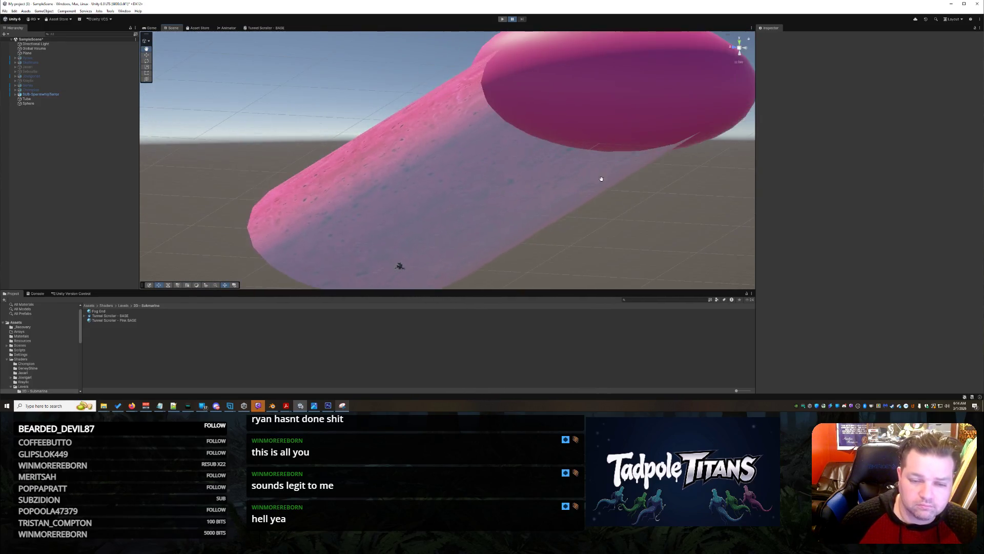
{"action": "left_click", "coordinate": [730, 84]}
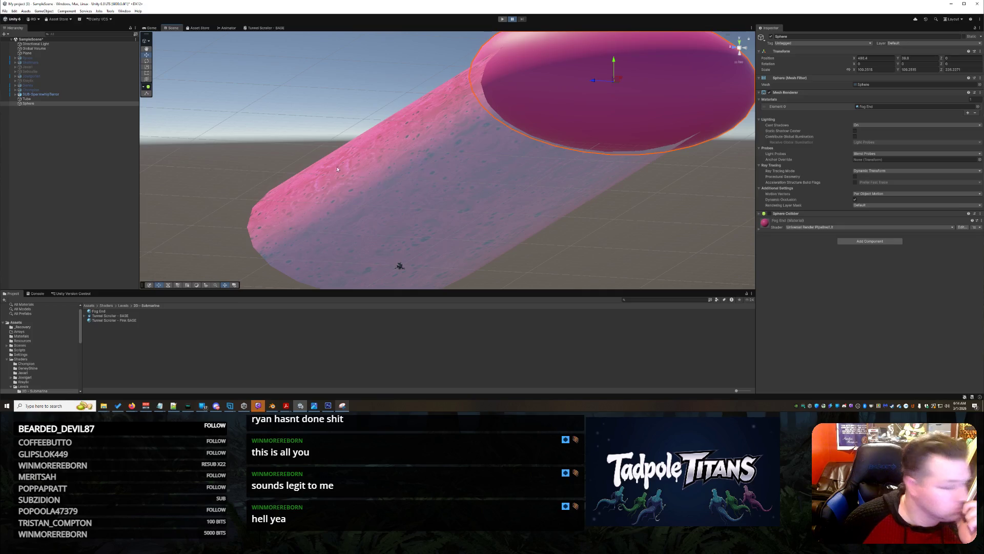
{"action": "left_click", "coordinate": [760, 231]}
{"action": "scroll", "coordinate": [814, 306], "scroll_direction": "down", "scroll_amount": 1}
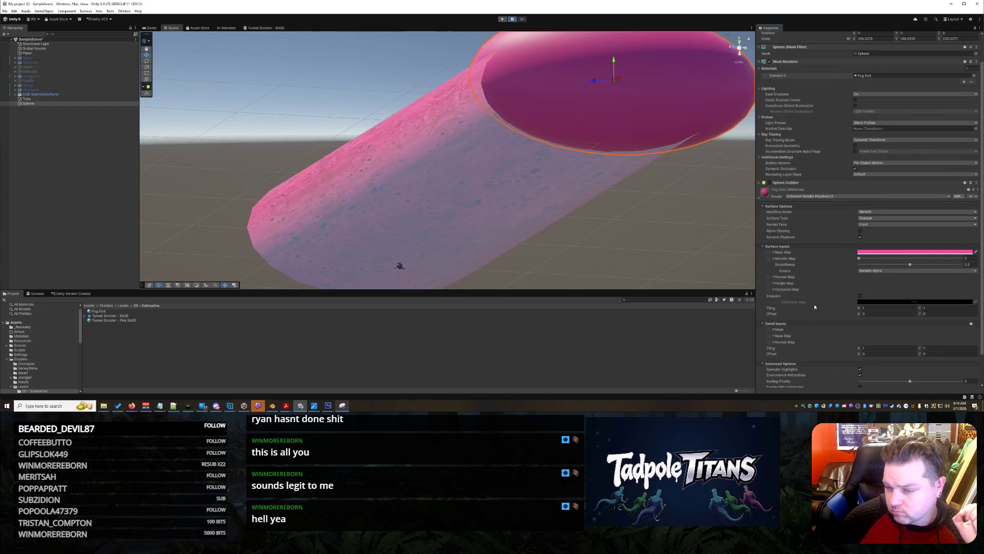
{"action": "scroll", "coordinate": [810, 295], "scroll_direction": "down", "scroll_amount": 1}
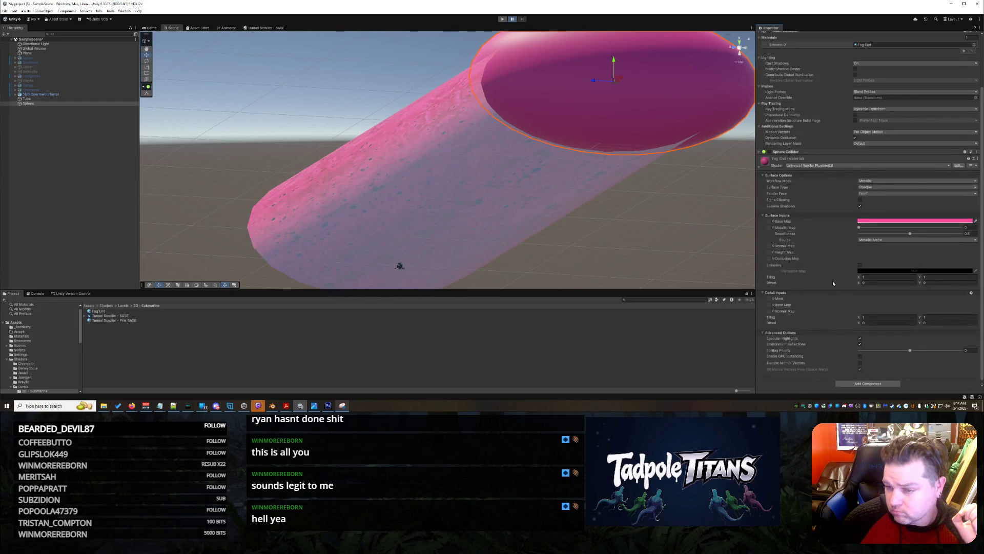
{"action": "left_click", "coordinate": [875, 187]}
{"action": "left_click", "coordinate": [873, 201]}
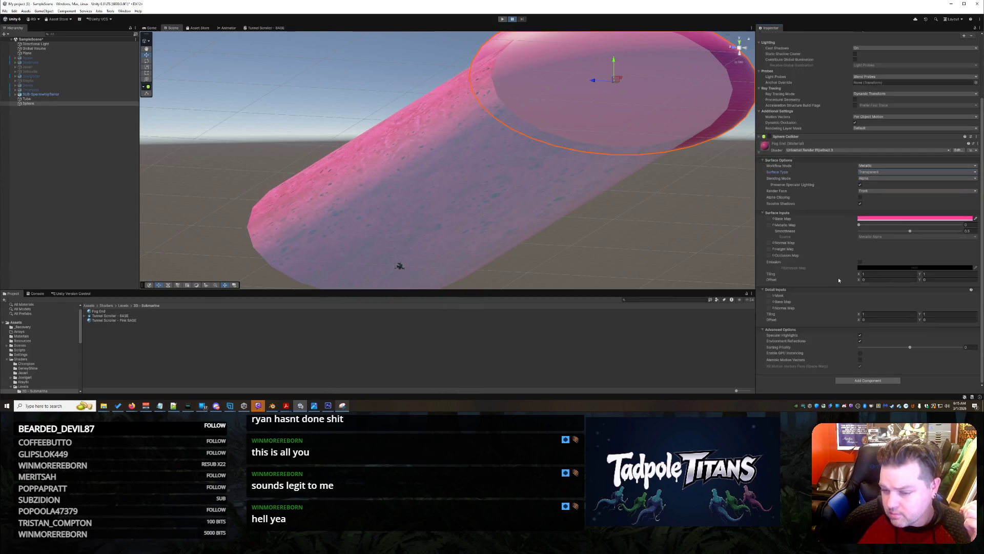
{"action": "scroll", "coordinate": [837, 276], "scroll_direction": "up", "scroll_amount": 1}
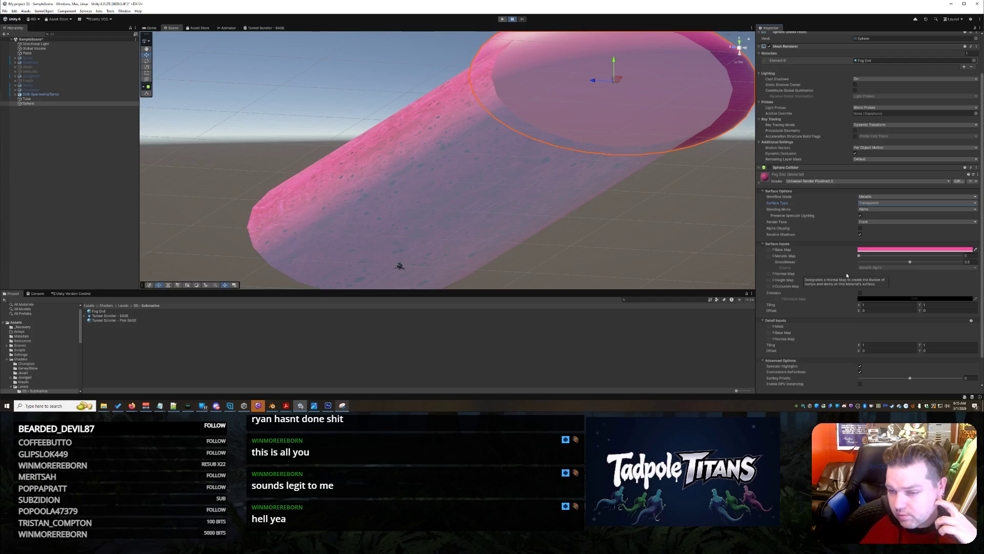
{"action": "scroll", "coordinate": [850, 276], "scroll_direction": "down", "scroll_amount": 2}
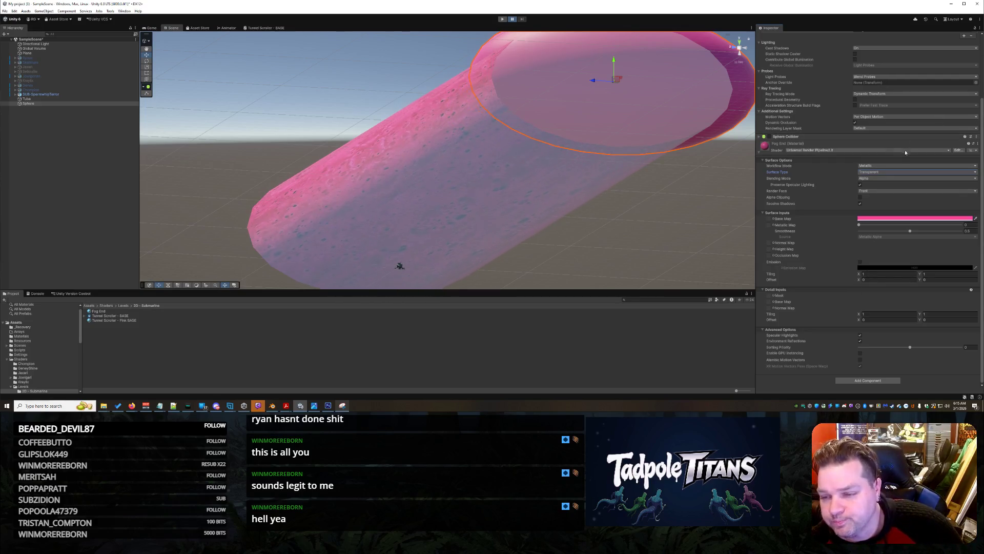
{"action": "left_click", "coordinate": [882, 166]}
{"action": "left_click", "coordinate": [878, 173]}
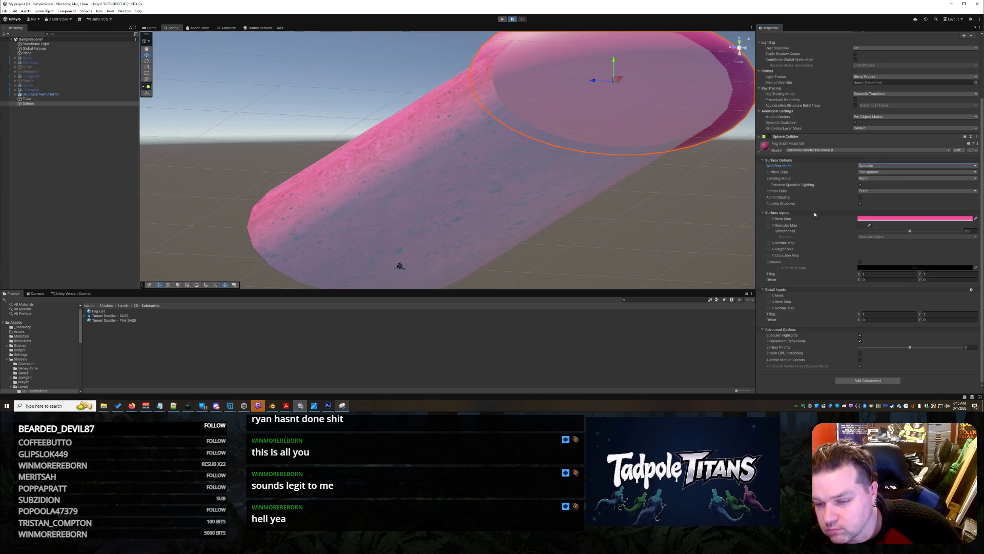
{"action": "mouse_move", "coordinate": [910, 232]}
{"action": "left_mouse_down"}
{"action": "mouse_move", "coordinate": [941, 233]}
{"action": "mouse_move", "coordinate": [864, 243]}
{"action": "left_mouse_up"}
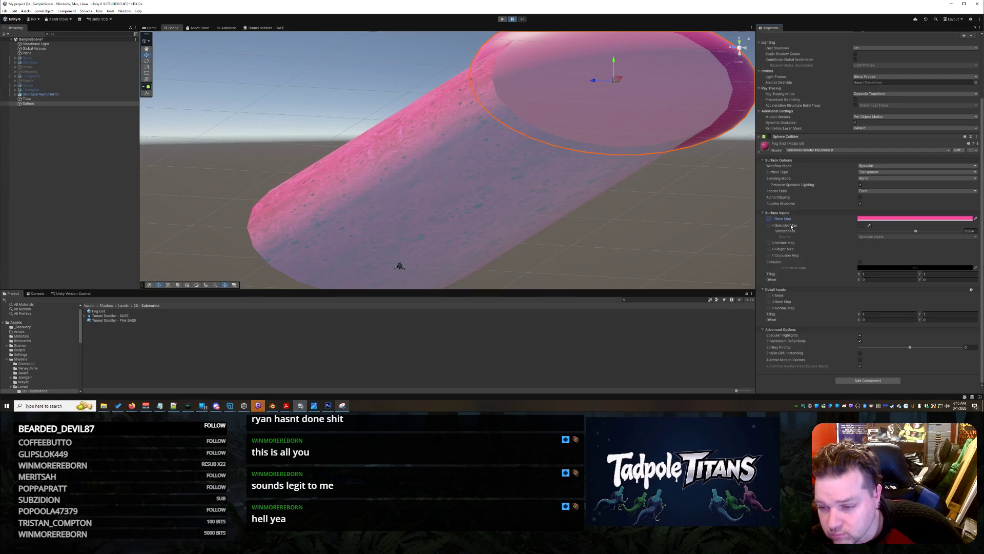
{"action": "left_click", "coordinate": [864, 226]}
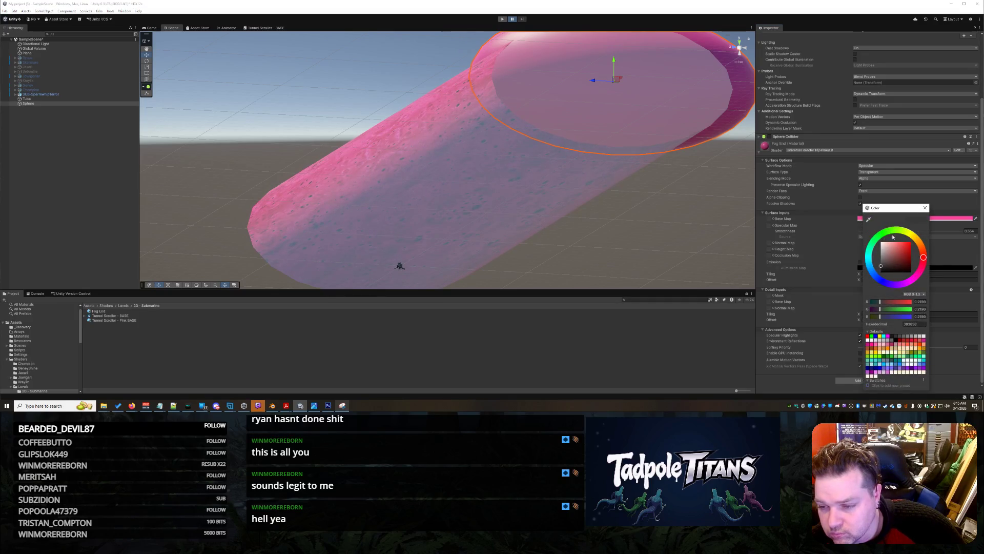
{"action": "left_click_drag", "start_coordinate": [893, 237], "coordinate": [876, 250]}
{"action": "scroll", "coordinate": [446, 159], "scroll_direction": "down", "scroll_amount": 3}
{"action": "key", "text": "Escape"}
{"action": "scroll", "coordinate": [835, 327], "scroll_direction": "up", "scroll_amount": 3}
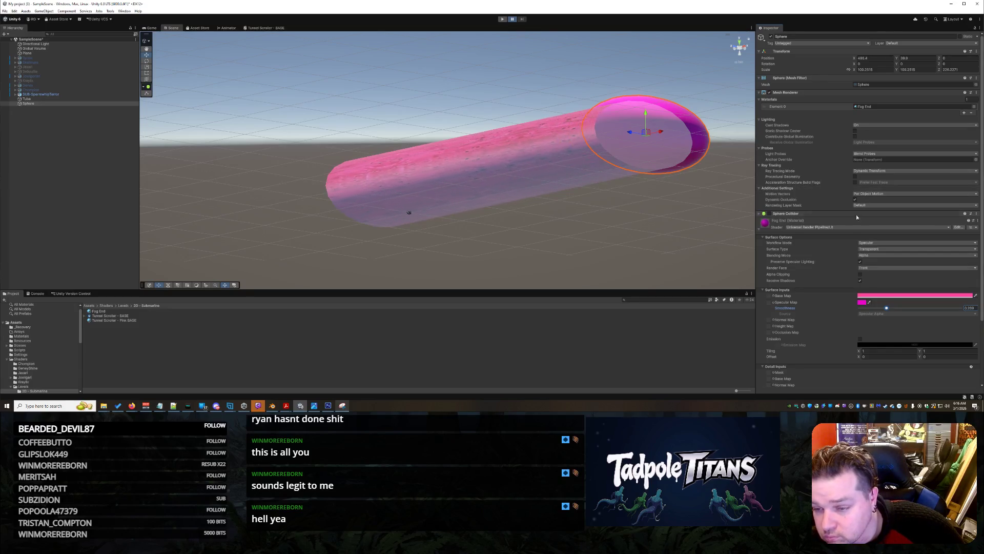
{"action": "scroll", "coordinate": [831, 245], "scroll_direction": "down", "scroll_amount": 2}
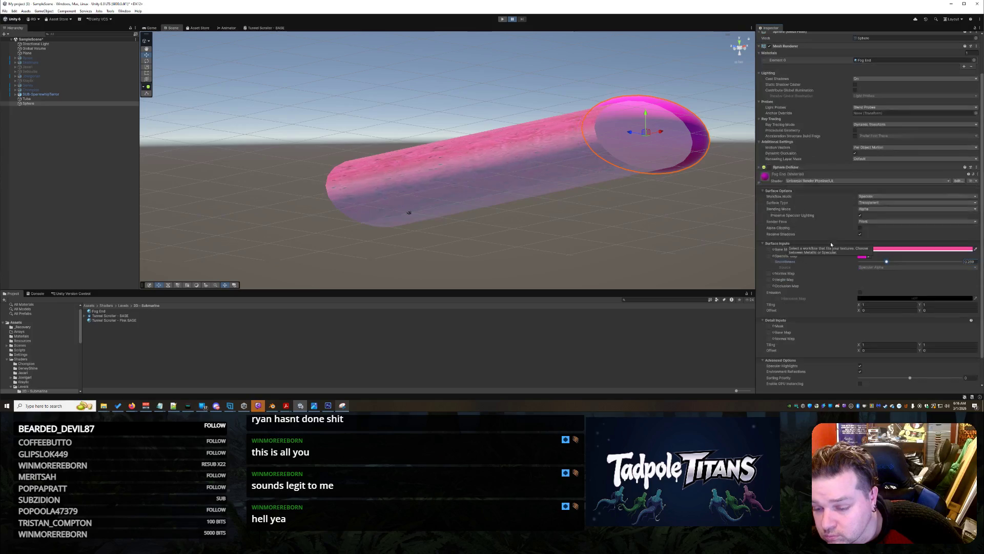
{"action": "scroll", "coordinate": [831, 245], "scroll_direction": "down", "scroll_amount": 2}
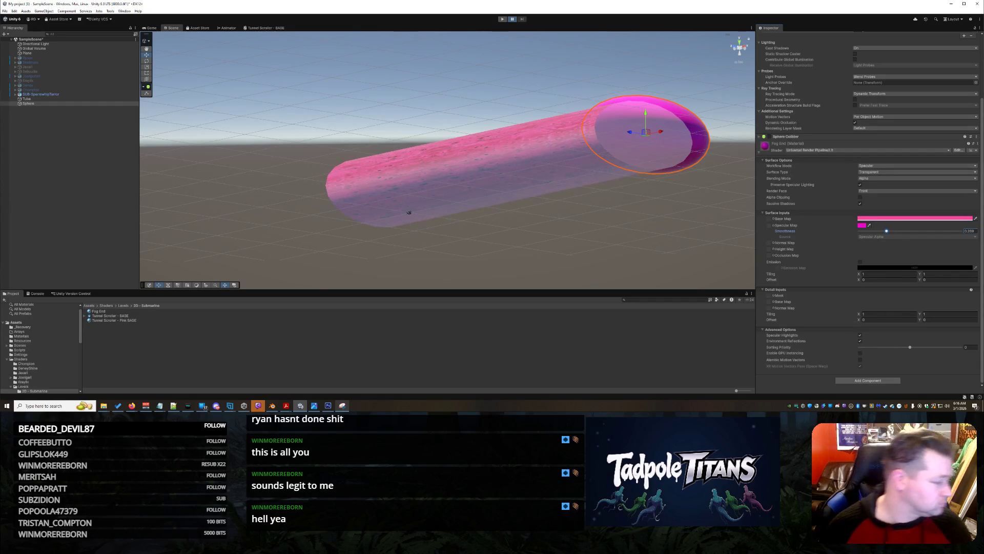
Step: Move the tube left, push the sphere out along X, and stretch the tube to reach it
{"action": "key", "text": "f"}
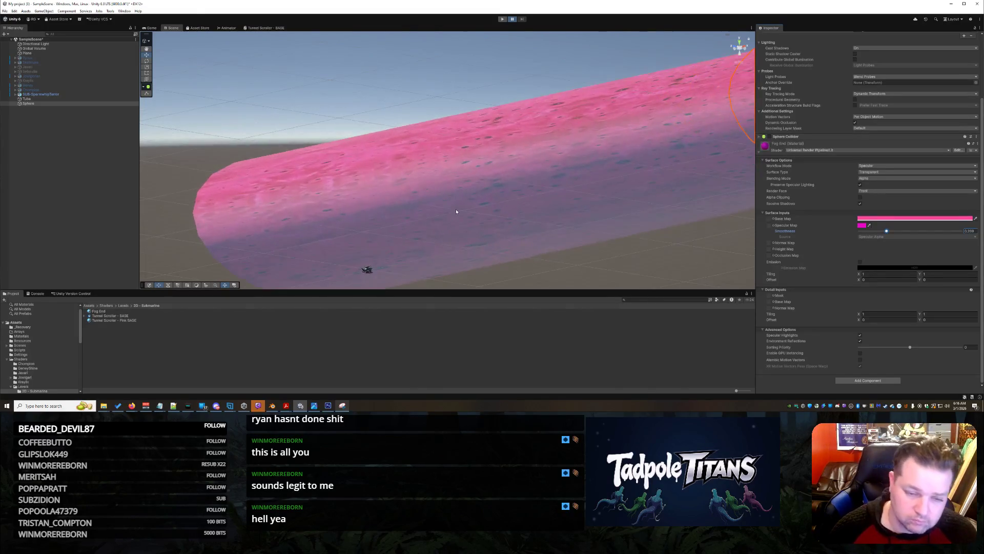
{"action": "mouse_move", "coordinate": [526, 198]}
{"action": "left_mouse_down"}
{"action": "mouse_move", "coordinate": [559, 147]}
{"action": "mouse_move", "coordinate": [533, 237]}
{"action": "mouse_move", "coordinate": [546, 224]}
{"action": "mouse_move", "coordinate": [525, 210]}
{"action": "mouse_move", "coordinate": [563, 202]}
{"action": "mouse_move", "coordinate": [540, 205]}
{"action": "mouse_move", "coordinate": [537, 103]}
{"action": "mouse_move", "coordinate": [545, 212]}
{"action": "mouse_move", "coordinate": [423, 227]}
{"action": "mouse_move", "coordinate": [423, 236]}
{"action": "left_mouse_up"}
{"action": "scroll", "coordinate": [424, 236], "scroll_direction": "down", "scroll_amount": 2}
{"action": "left_click", "coordinate": [471, 169]}
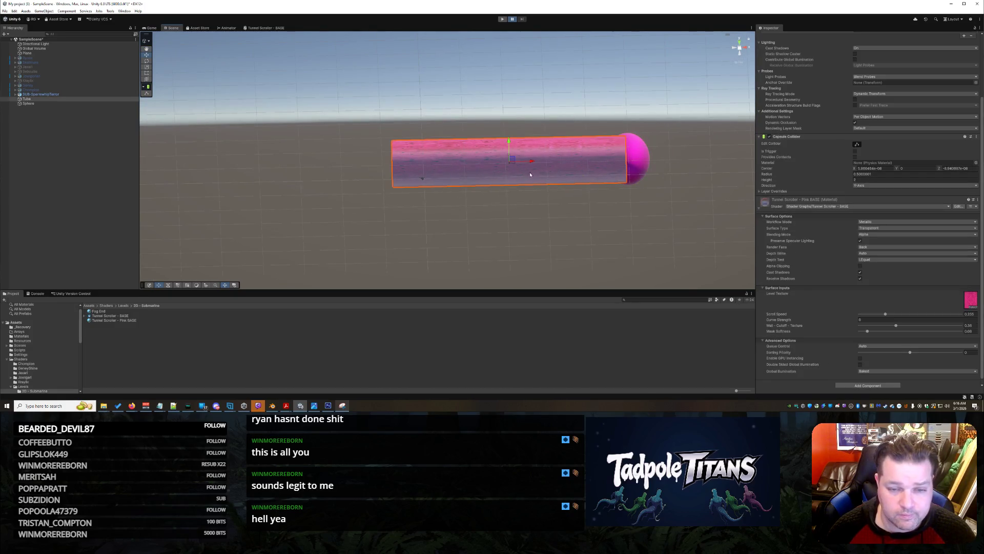
{"action": "mouse_move", "coordinate": [533, 163]}
{"action": "left_mouse_down"}
{"action": "mouse_move", "coordinate": [428, 169]}
{"action": "mouse_move", "coordinate": [545, 170]}
{"action": "left_mouse_up"}
{"action": "right_click", "coordinate": [677, 222]}
{"action": "left_click", "coordinate": [644, 213]}
{"action": "mouse_move", "coordinate": [644, 214]}
{"action": "left_mouse_down"}
{"action": "mouse_move", "coordinate": [444, 199]}
{"action": "mouse_move", "coordinate": [617, 175]}
{"action": "left_mouse_up"}
{"action": "left_click", "coordinate": [439, 183]}
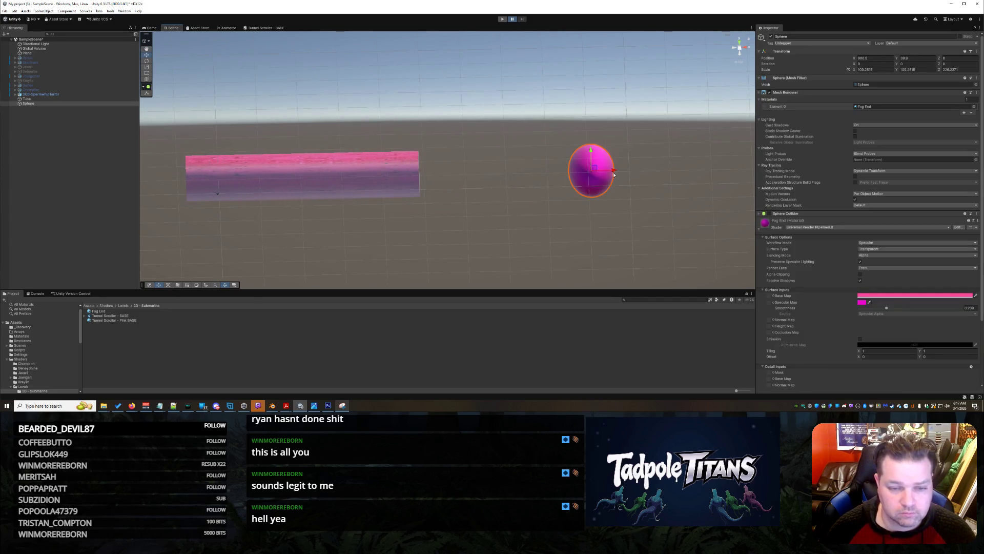
{"action": "left_click", "coordinate": [344, 167]}
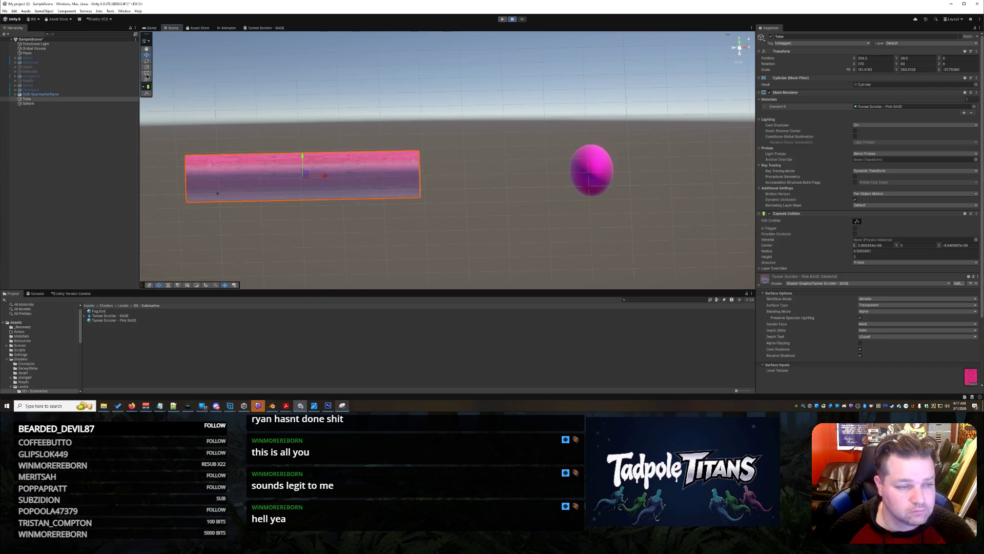
{"action": "left_click_drag", "start_coordinate": [422, 193], "coordinate": [581, 191]}
Step: Orbit and pan around the lengthened tube to inspect it, then frame it
{"action": "left_click", "coordinate": [546, 223]}
{"action": "mouse_move", "coordinate": [405, 235]}
{"action": "left_mouse_down"}
{"action": "mouse_move", "coordinate": [602, 233]}
{"action": "mouse_move", "coordinate": [540, 266]}
{"action": "mouse_move", "coordinate": [511, 245]}
{"action": "mouse_move", "coordinate": [380, 238]}
{"action": "mouse_move", "coordinate": [506, 241]}
{"action": "mouse_move", "coordinate": [502, 255]}
{"action": "mouse_move", "coordinate": [556, 180]}
{"action": "mouse_move", "coordinate": [527, 204]}
{"action": "mouse_move", "coordinate": [503, 202]}
{"action": "mouse_move", "coordinate": [535, 179]}
{"action": "mouse_move", "coordinate": [459, 190]}
{"action": "mouse_move", "coordinate": [469, 221]}
{"action": "mouse_move", "coordinate": [556, 187]}
{"action": "mouse_move", "coordinate": [468, 248]}
{"action": "mouse_move", "coordinate": [523, 192]}
{"action": "mouse_move", "coordinate": [545, 202]}
{"action": "mouse_move", "coordinate": [540, 145]}
{"action": "mouse_move", "coordinate": [528, 220]}
{"action": "mouse_move", "coordinate": [539, 185]}
{"action": "mouse_move", "coordinate": [536, 139]}
{"action": "mouse_move", "coordinate": [539, 227]}
{"action": "left_mouse_up"}
{"action": "scroll", "coordinate": [541, 262], "scroll_direction": "up", "scroll_amount": 2}
{"action": "scroll", "coordinate": [535, 246], "scroll_direction": "down", "scroll_amount": 2}
{"action": "scroll", "coordinate": [390, 241], "scroll_direction": "up", "scroll_amount": 5}
{"action": "scroll", "coordinate": [409, 250], "scroll_direction": "down", "scroll_amount": 5}
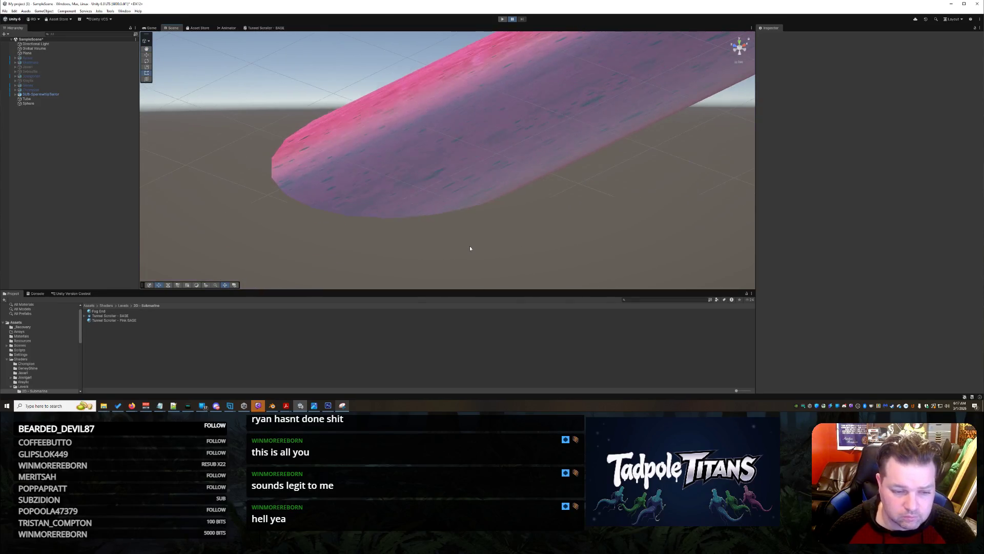
{"action": "scroll", "coordinate": [469, 248], "scroll_direction": "down", "scroll_amount": 5}
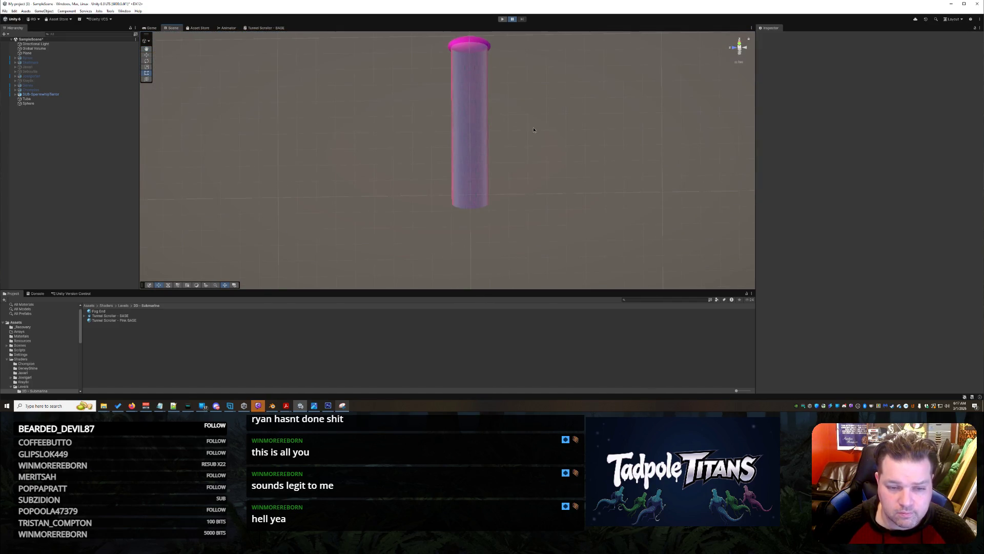
{"action": "left_click_drag", "start_coordinate": [534, 130], "coordinate": [530, 202]}
{"action": "mouse_move", "coordinate": [551, 254]}
{"action": "left_mouse_down"}
{"action": "mouse_move", "coordinate": [424, 160]}
{"action": "mouse_move", "coordinate": [553, 172]}
{"action": "left_mouse_up"}
{"action": "scroll", "coordinate": [430, 161], "scroll_direction": "up", "scroll_amount": 3}
{"action": "mouse_move", "coordinate": [564, 211]}
{"action": "left_mouse_down"}
{"action": "mouse_move", "coordinate": [451, 209]}
{"action": "mouse_move", "coordinate": [460, 198]}
{"action": "mouse_move", "coordinate": [528, 189]}
{"action": "mouse_move", "coordinate": [585, 217]}
{"action": "mouse_move", "coordinate": [494, 248]}
{"action": "mouse_move", "coordinate": [501, 254]}
{"action": "mouse_move", "coordinate": [456, 209]}
{"action": "mouse_move", "coordinate": [488, 205]}
{"action": "mouse_move", "coordinate": [547, 159]}
{"action": "left_mouse_up"}
{"action": "mouse_move", "coordinate": [553, 118]}
{"action": "left_mouse_down"}
{"action": "mouse_move", "coordinate": [548, 205]}
{"action": "mouse_move", "coordinate": [616, 257]}
{"action": "mouse_move", "coordinate": [620, 236]}
{"action": "mouse_move", "coordinate": [667, 233]}
{"action": "mouse_move", "coordinate": [608, 235]}
{"action": "mouse_move", "coordinate": [549, 209]}
{"action": "mouse_move", "coordinate": [500, 176]}
{"action": "mouse_move", "coordinate": [482, 136]}
{"action": "mouse_move", "coordinate": [471, 205]}
{"action": "mouse_move", "coordinate": [410, 236]}
{"action": "mouse_move", "coordinate": [471, 228]}
{"action": "mouse_move", "coordinate": [470, 176]}
{"action": "mouse_move", "coordinate": [526, 160]}
{"action": "mouse_move", "coordinate": [558, 171]}
{"action": "left_mouse_up"}
{"action": "key", "text": "f"}
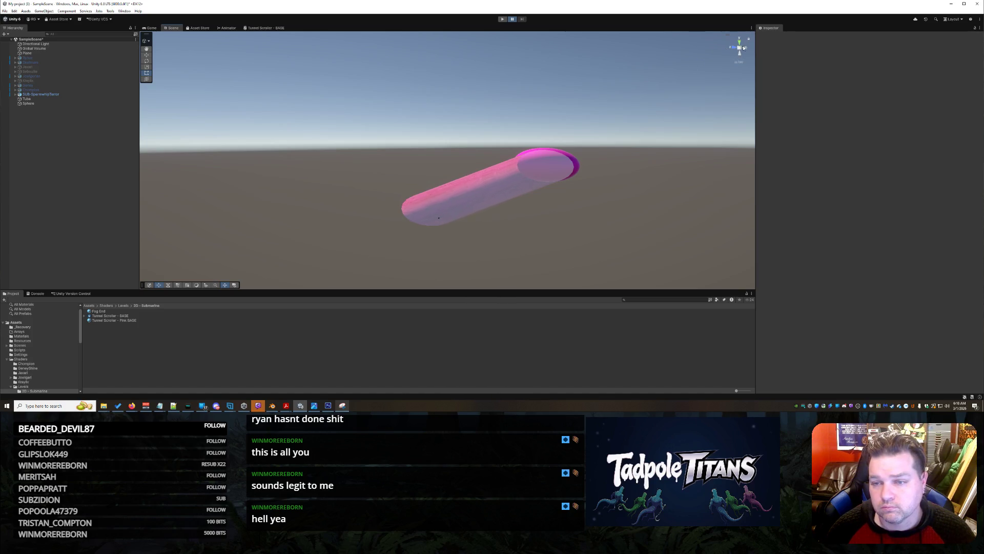
Step: Check the tunnel from a top view, then from perspective and side angles
{"action": "left_click", "coordinate": [739, 42]}
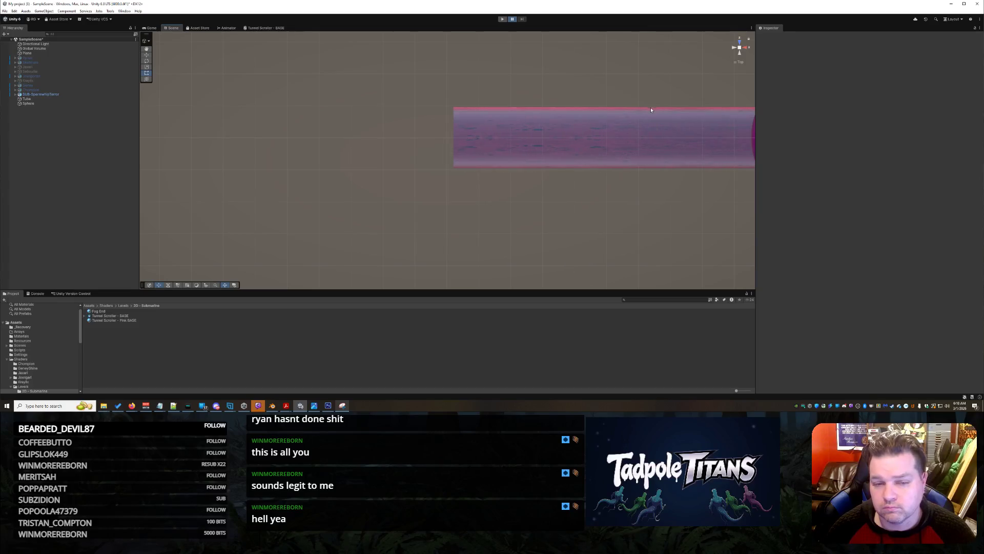
{"action": "scroll", "coordinate": [651, 109], "scroll_direction": "up", "scroll_amount": 10}
{"action": "mouse_move", "coordinate": [603, 130]}
{"action": "left_mouse_down"}
{"action": "mouse_move", "coordinate": [676, 81]}
{"action": "mouse_move", "coordinate": [610, 136]}
{"action": "mouse_move", "coordinate": [641, 94]}
{"action": "mouse_move", "coordinate": [631, 92]}
{"action": "mouse_move", "coordinate": [632, 70]}
{"action": "left_mouse_up"}
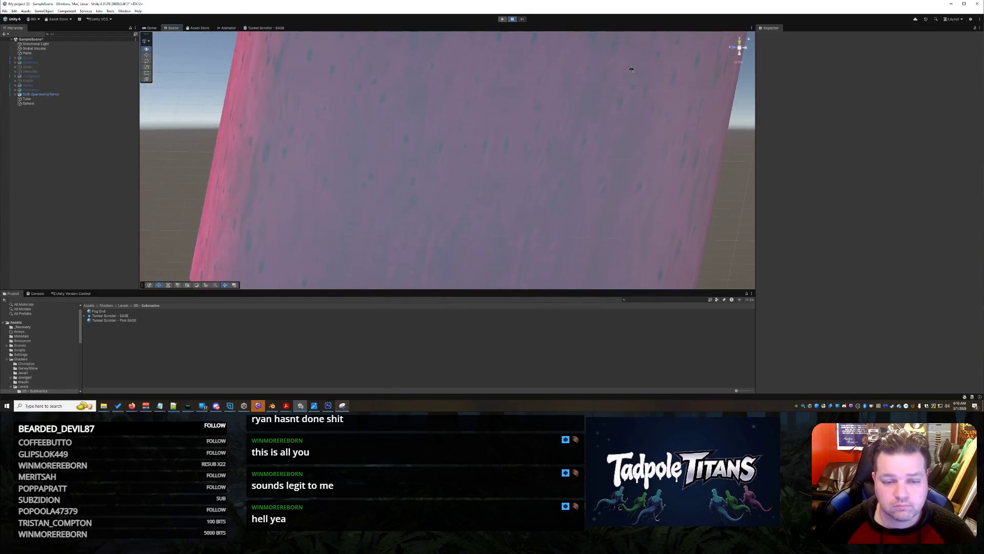
{"action": "mouse_move", "coordinate": [573, 148]}
{"action": "left_mouse_down"}
{"action": "mouse_move", "coordinate": [564, 179]}
{"action": "mouse_move", "coordinate": [589, 131]}
{"action": "mouse_move", "coordinate": [632, 158]}
{"action": "mouse_move", "coordinate": [538, 175]}
{"action": "mouse_move", "coordinate": [557, 177]}
{"action": "mouse_move", "coordinate": [357, 191]}
{"action": "mouse_move", "coordinate": [463, 207]}
{"action": "mouse_move", "coordinate": [448, 241]}
{"action": "mouse_move", "coordinate": [447, 292]}
{"action": "mouse_move", "coordinate": [439, 110]}
{"action": "mouse_move", "coordinate": [417, 164]}
{"action": "mouse_move", "coordinate": [385, 150]}
{"action": "mouse_move", "coordinate": [426, 178]}
{"action": "mouse_move", "coordinate": [321, 136]}
{"action": "mouse_move", "coordinate": [430, 132]}
{"action": "mouse_move", "coordinate": [409, 165]}
{"action": "mouse_move", "coordinate": [388, 161]}
{"action": "mouse_move", "coordinate": [441, 180]}
{"action": "mouse_move", "coordinate": [433, 226]}
{"action": "left_mouse_up"}
{"action": "left_click_drag", "start_coordinate": [486, 137], "coordinate": [488, 163]}
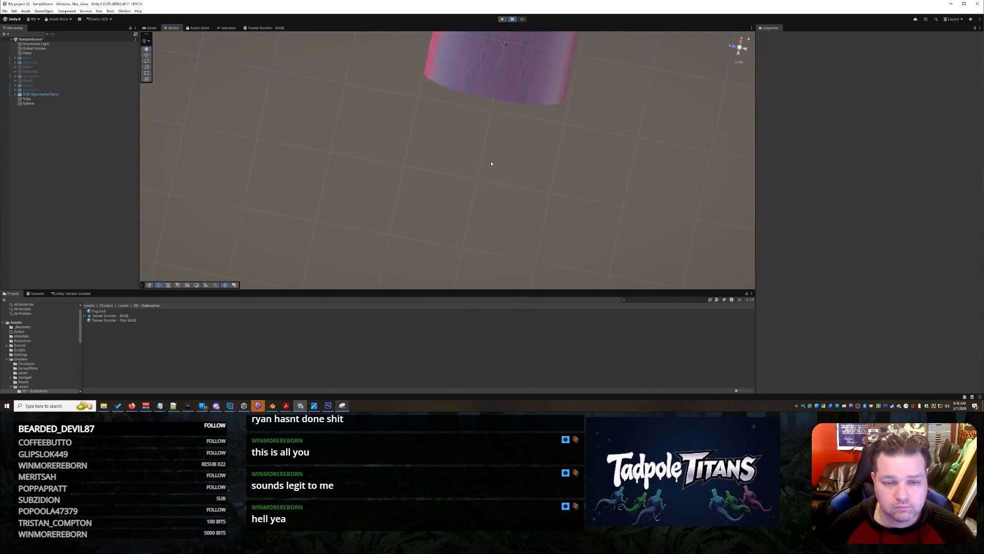
{"action": "mouse_move", "coordinate": [485, 226]}
{"action": "left_mouse_down"}
{"action": "mouse_move", "coordinate": [508, 236]}
{"action": "mouse_move", "coordinate": [533, 159]}
{"action": "mouse_move", "coordinate": [528, 202]}
{"action": "mouse_move", "coordinate": [589, 255]}
{"action": "mouse_move", "coordinate": [578, 240]}
{"action": "mouse_move", "coordinate": [563, 246]}
{"action": "mouse_move", "coordinate": [574, 245]}
{"action": "mouse_move", "coordinate": [507, 148]}
{"action": "mouse_move", "coordinate": [543, 198]}
{"action": "mouse_move", "coordinate": [569, 198]}
{"action": "mouse_move", "coordinate": [593, 183]}
{"action": "mouse_move", "coordinate": [556, 187]}
{"action": "mouse_move", "coordinate": [575, 195]}
{"action": "mouse_move", "coordinate": [441, 185]}
{"action": "mouse_move", "coordinate": [579, 183]}
{"action": "mouse_move", "coordinate": [556, 180]}
{"action": "left_mouse_up"}
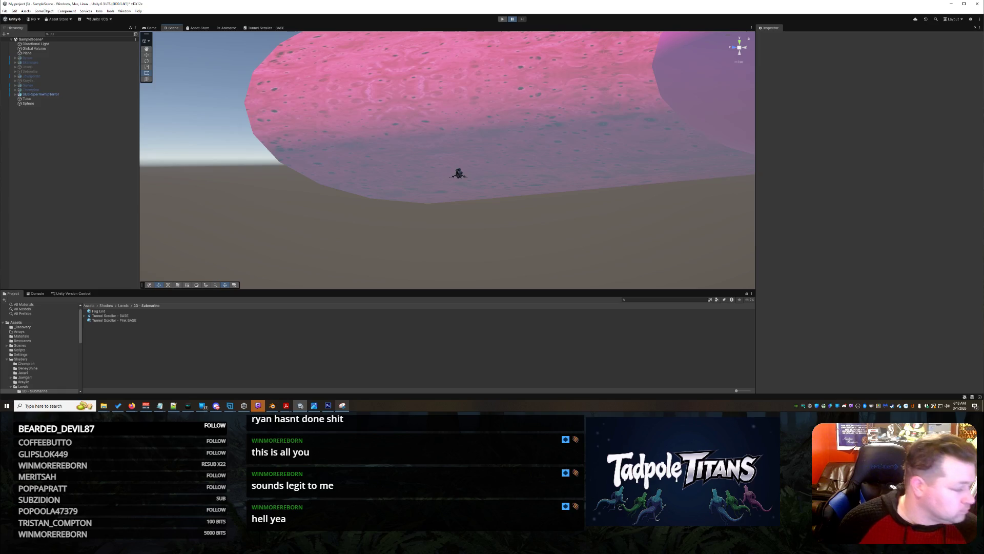
{"action": "mouse_move", "coordinate": [579, 198]}
{"action": "left_mouse_down"}
{"action": "mouse_move", "coordinate": [556, 209]}
{"action": "mouse_move", "coordinate": [641, 145]}
{"action": "left_mouse_up"}
{"action": "scroll", "coordinate": [636, 154], "scroll_direction": "down", "scroll_amount": 3}
{"action": "left_click", "coordinate": [713, 119]}
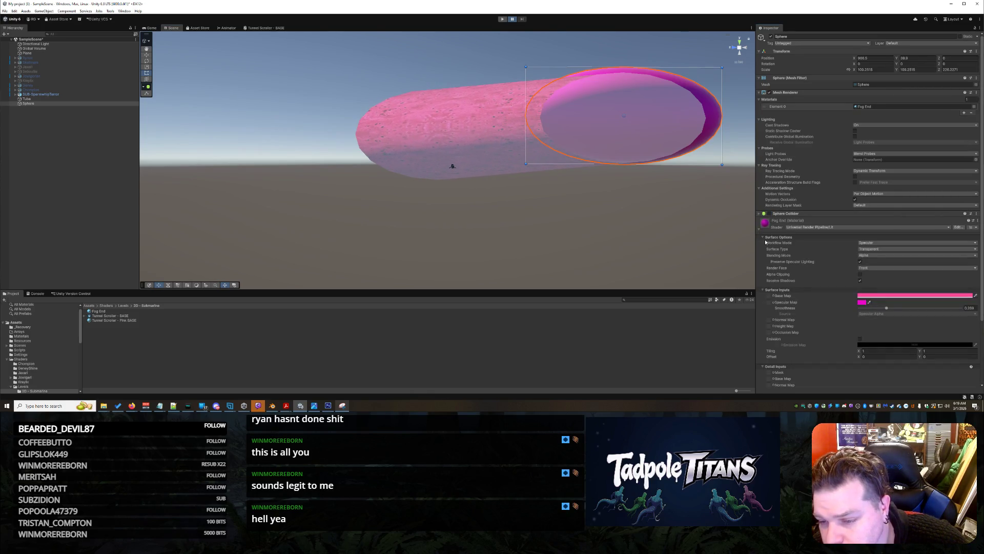
Step: Toggle the sphere's Mesh Renderer off and on, then delete the Sphere object
{"action": "scroll", "coordinate": [785, 277], "scroll_direction": "down", "scroll_amount": 3}
{"action": "scroll", "coordinate": [804, 309], "scroll_direction": "up", "scroll_amount": 3}
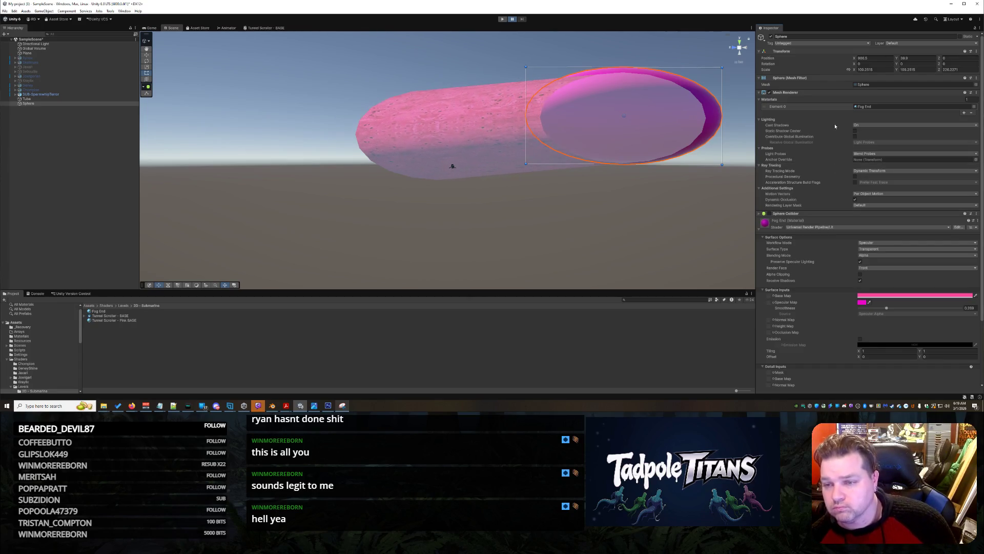
{"action": "left_click", "coordinate": [770, 92]}
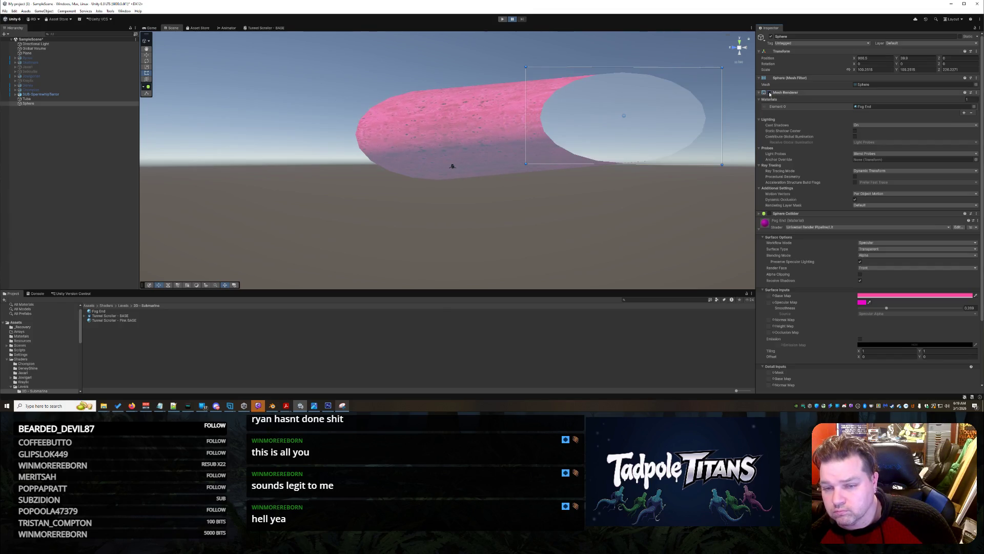
{"action": "left_click", "coordinate": [770, 93]}
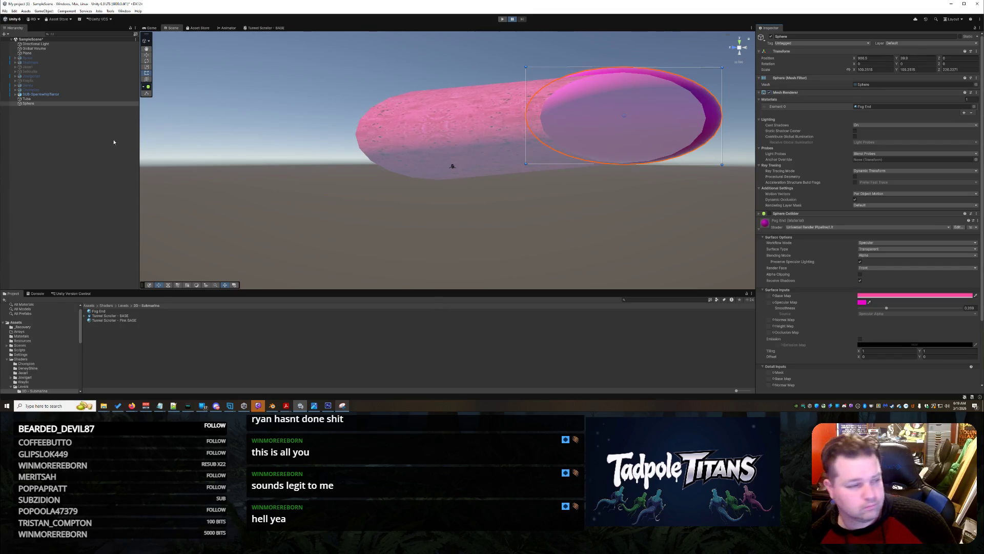
{"action": "right_click", "coordinate": [44, 104]}
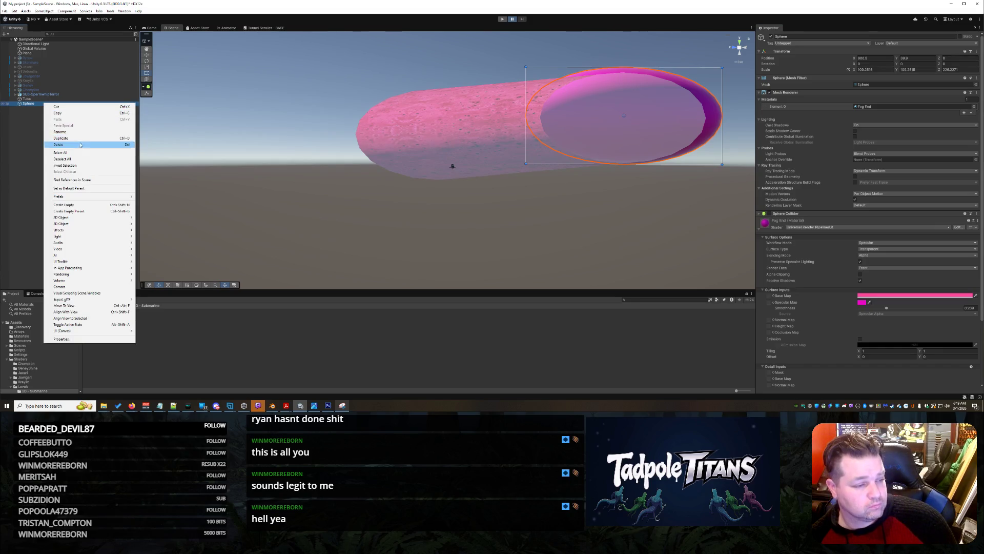
{"action": "left_click", "coordinate": [59, 144]}
{"action": "mouse_move", "coordinate": [517, 243]}
{"action": "left_mouse_down"}
{"action": "mouse_move", "coordinate": [599, 261]}
{"action": "mouse_move", "coordinate": [567, 246]}
{"action": "mouse_move", "coordinate": [532, 248]}
{"action": "mouse_move", "coordinate": [487, 208]}
{"action": "mouse_move", "coordinate": [468, 217]}
{"action": "mouse_move", "coordinate": [510, 221]}
{"action": "mouse_move", "coordinate": [489, 248]}
{"action": "mouse_move", "coordinate": [464, 241]}
{"action": "mouse_move", "coordinate": [609, 235]}
{"action": "mouse_move", "coordinate": [614, 278]}
{"action": "mouse_move", "coordinate": [590, 239]}
{"action": "left_mouse_up"}
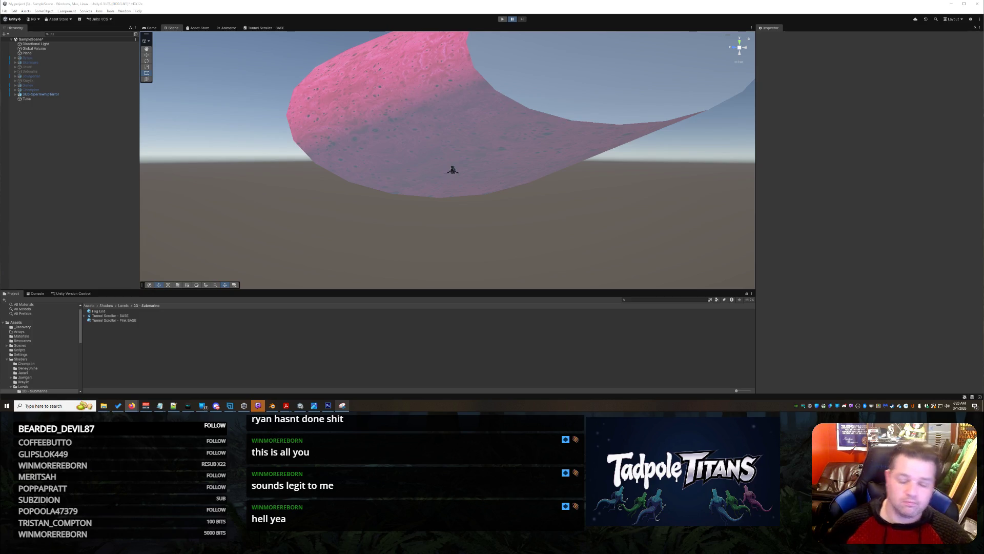
{"action": "right_click", "coordinate": [257, 159]}
{"action": "left_click", "coordinate": [235, 90]}
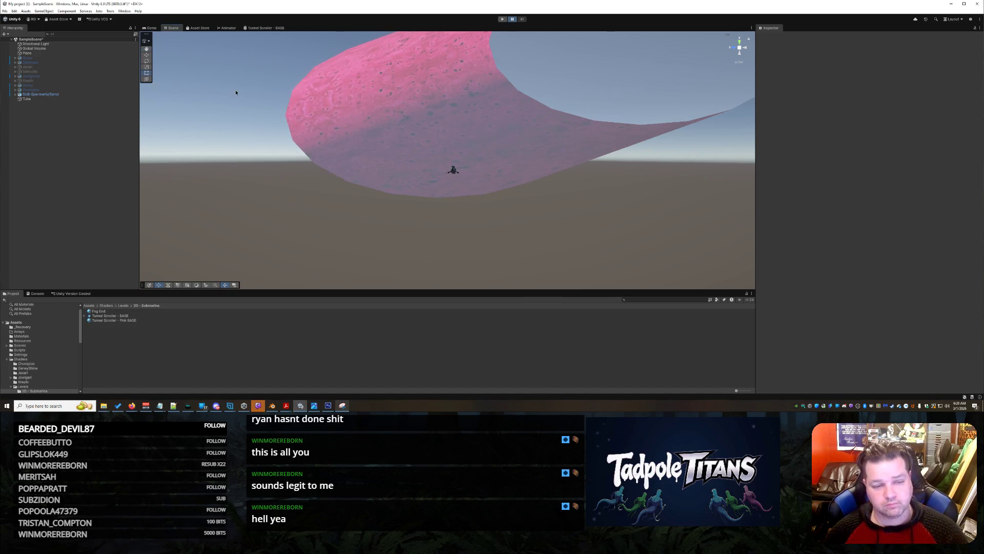
{"action": "mouse_move", "coordinate": [446, 121]}
{"action": "left_mouse_down"}
{"action": "mouse_move", "coordinate": [486, 183]}
{"action": "mouse_move", "coordinate": [475, 259]}
{"action": "mouse_move", "coordinate": [452, 136]}
{"action": "mouse_move", "coordinate": [347, 143]}
{"action": "mouse_move", "coordinate": [460, 140]}
{"action": "left_mouse_up"}
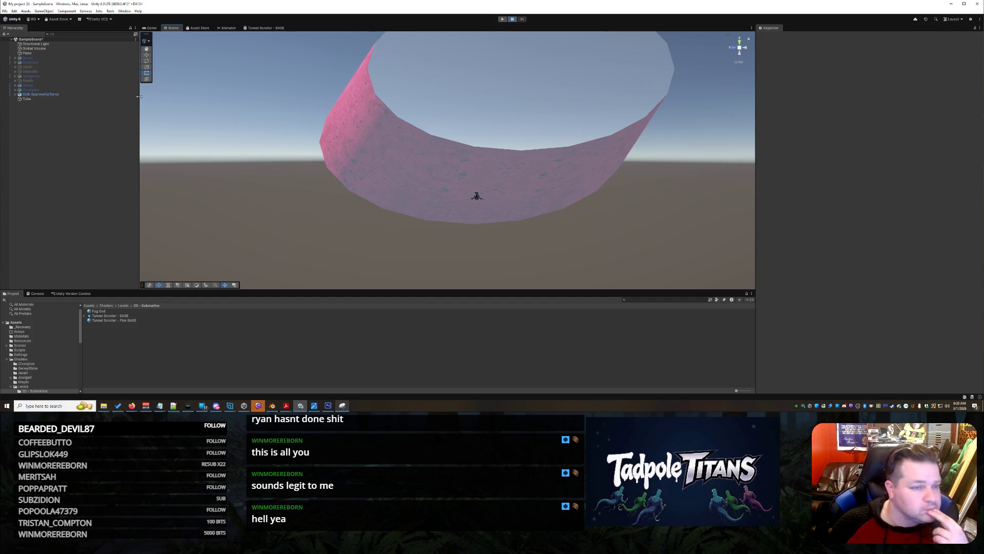
Step: Bring up the Tunnel Scroller - BASE shader graph and frame all its nodes
{"action": "left_click", "coordinate": [265, 27]}
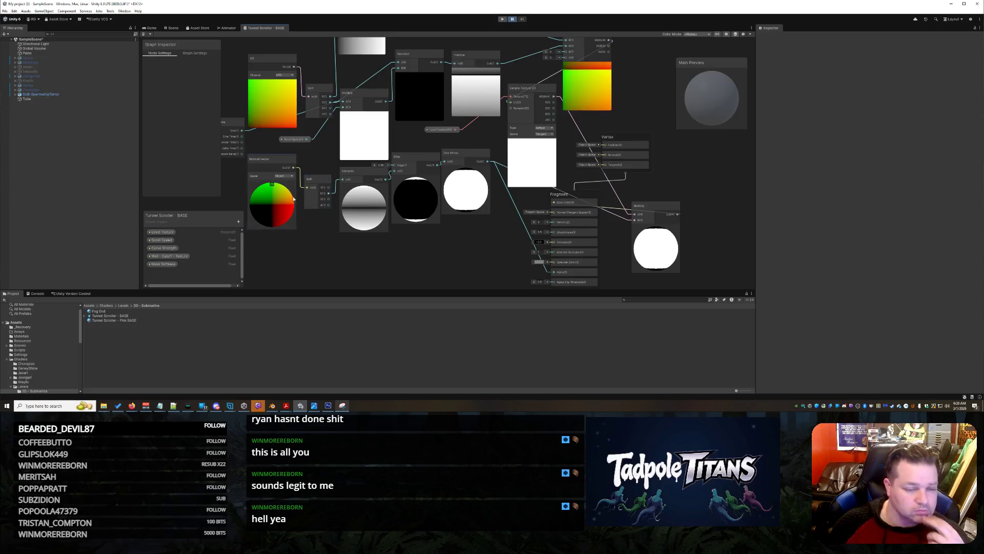
{"action": "key", "text": "a"}
{"action": "left_click_drag", "start_coordinate": [355, 245], "coordinate": [347, 240]}
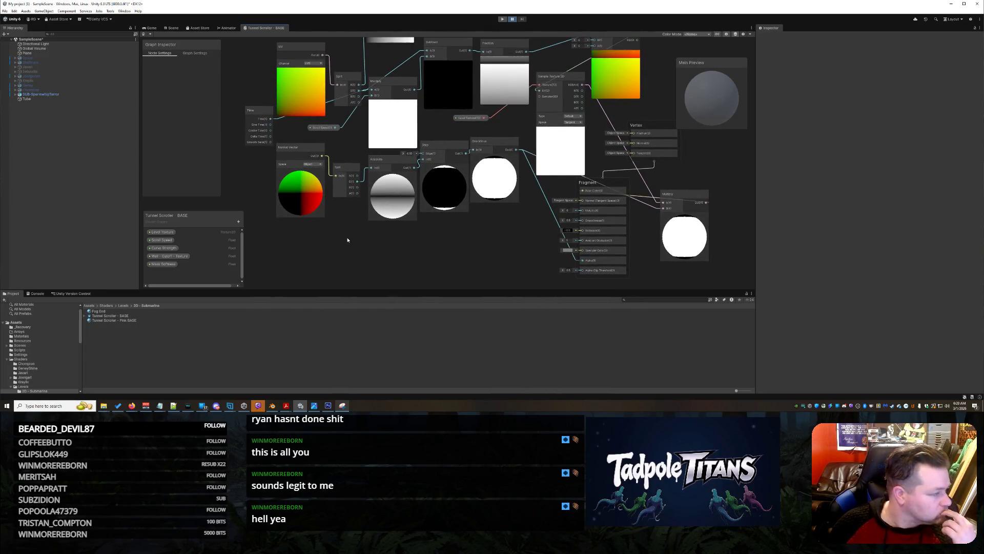
{"action": "left_click_drag", "start_coordinate": [351, 240], "coordinate": [350, 207]}
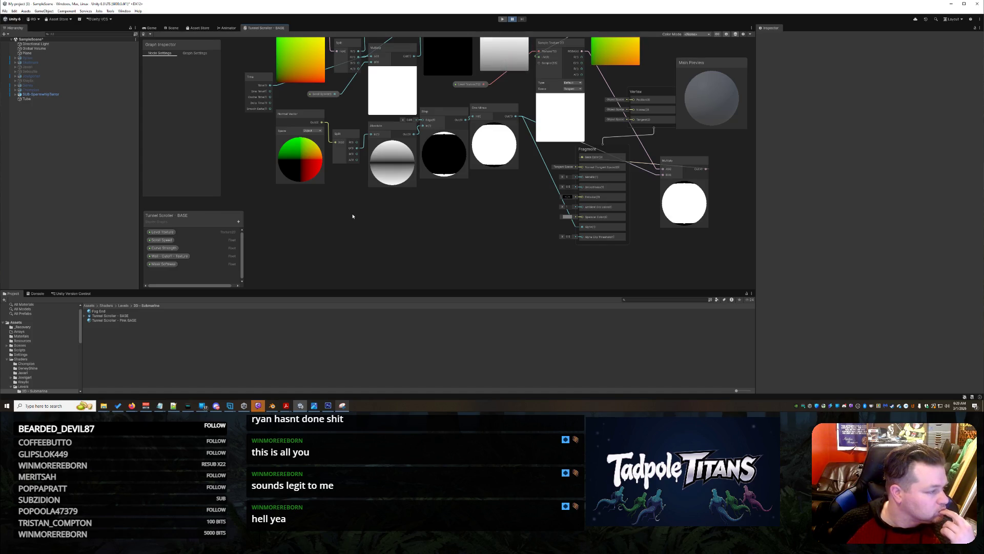
Step: Add a Split node beneath Normal Vector and wire the Normal Vector output into it
{"action": "right_click", "coordinate": [358, 245]}
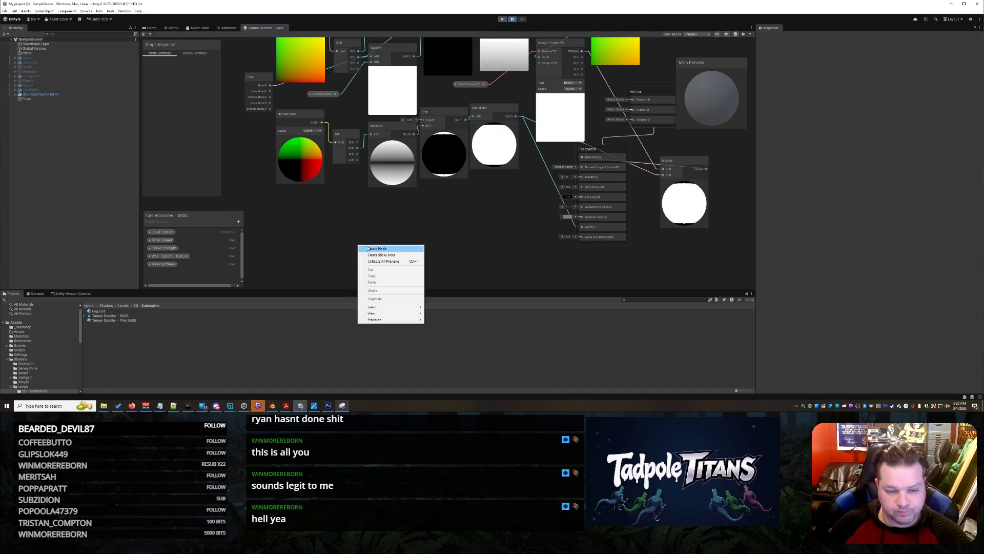
{"action": "left_click", "coordinate": [377, 249]}
{"action": "type", "text": "split"}
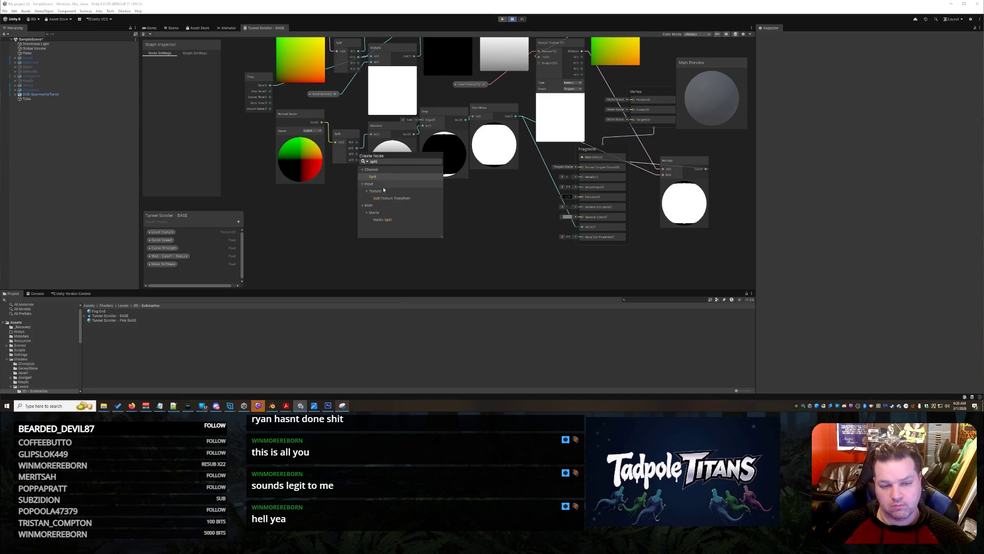
{"action": "left_click", "coordinate": [375, 177]}
{"action": "mouse_move", "coordinate": [372, 265]}
{"action": "left_mouse_down"}
{"action": "mouse_move", "coordinate": [371, 227]}
{"action": "mouse_move", "coordinate": [362, 228]}
{"action": "left_mouse_up"}
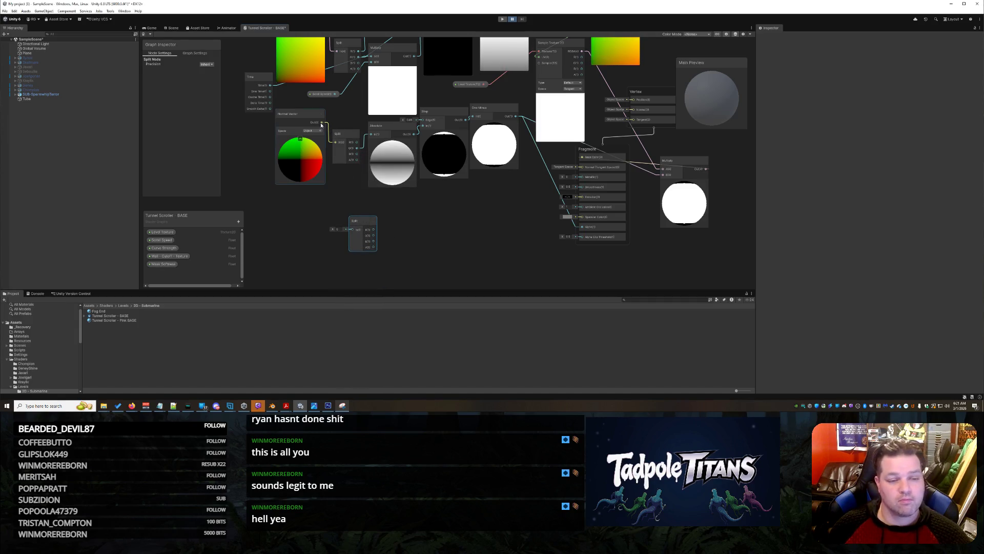
{"action": "mouse_move", "coordinate": [322, 122]}
{"action": "left_mouse_down"}
{"action": "mouse_move", "coordinate": [349, 242]}
{"action": "mouse_move", "coordinate": [357, 220]}
{"action": "mouse_move", "coordinate": [345, 204]}
{"action": "left_mouse_up"}
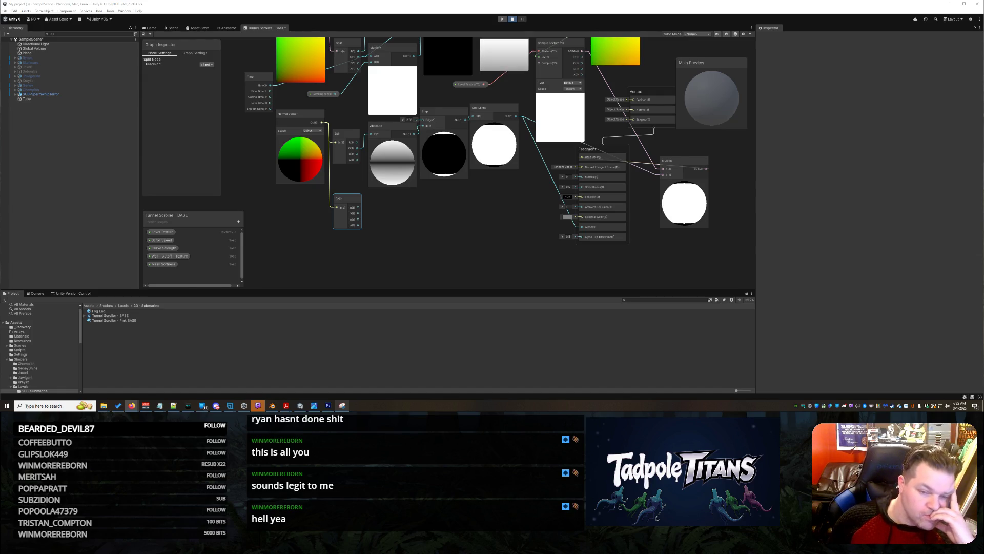
{"action": "mouse_move", "coordinate": [530, 189]}
{"action": "left_mouse_down"}
{"action": "mouse_move", "coordinate": [493, 212]}
{"action": "mouse_move", "coordinate": [499, 248]}
{"action": "mouse_move", "coordinate": [547, 239]}
{"action": "left_mouse_up"}
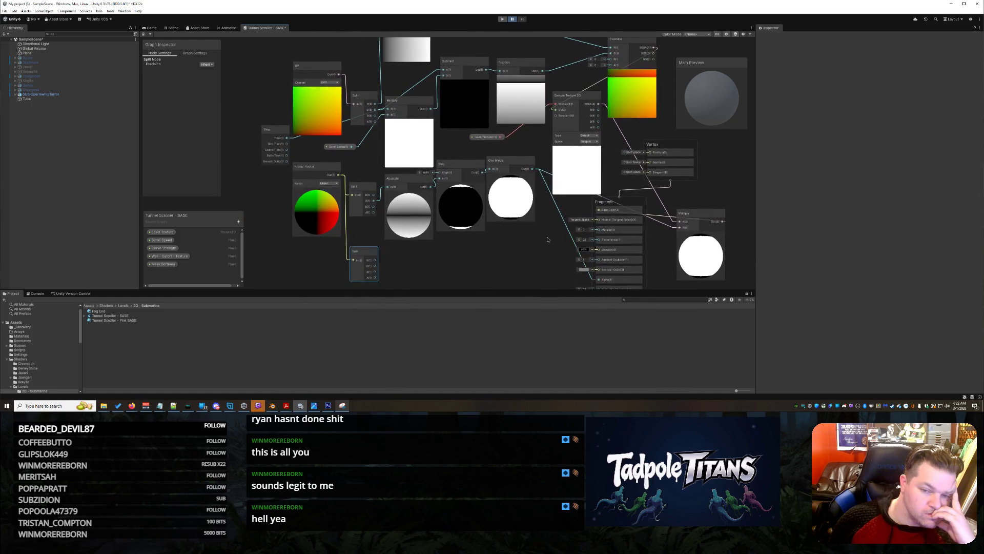
{"action": "left_click_drag", "start_coordinate": [547, 239], "coordinate": [547, 239]}
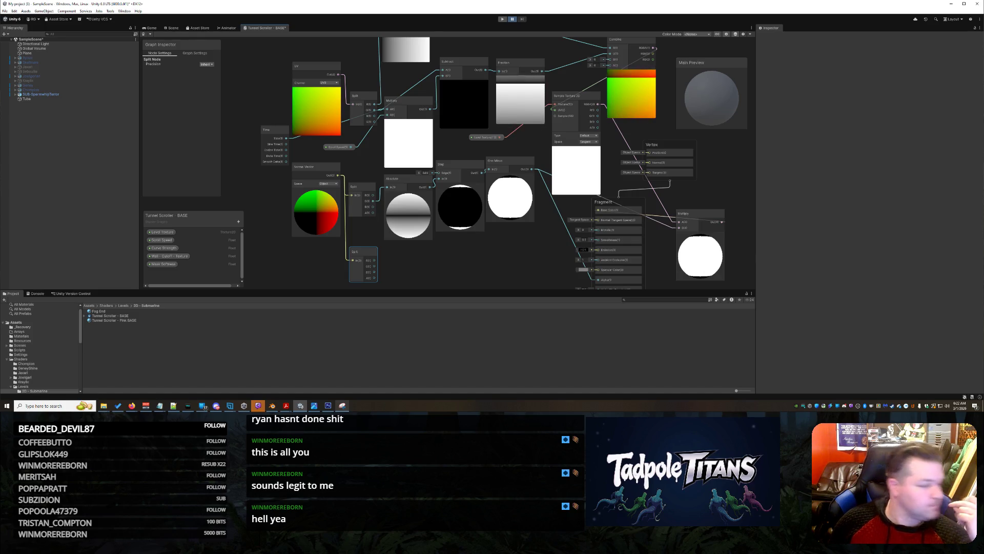
{"action": "left_click_drag", "start_coordinate": [189, 197], "coordinate": [189, 141]}
{"action": "left_click_drag", "start_coordinate": [207, 210], "coordinate": [220, 160]}
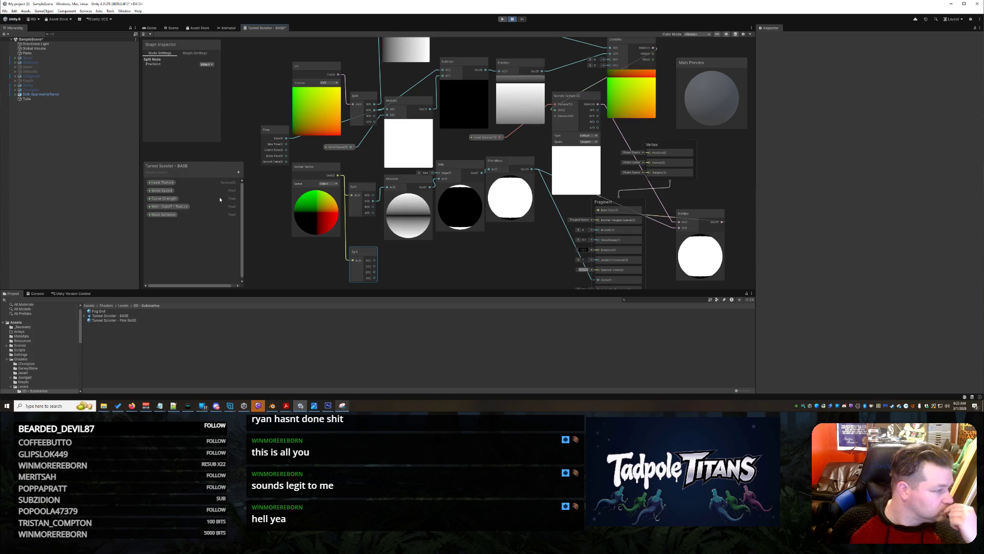
Step: Create a Float property named Vertical Tiling in the Blackboard and view its settings
{"action": "left_click", "coordinate": [238, 172]}
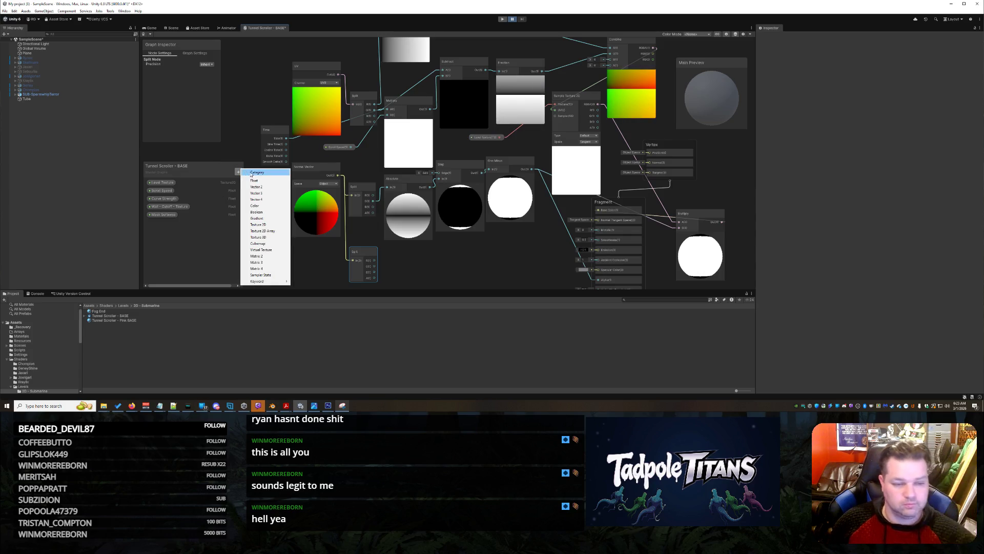
{"action": "left_click", "coordinate": [261, 180]}
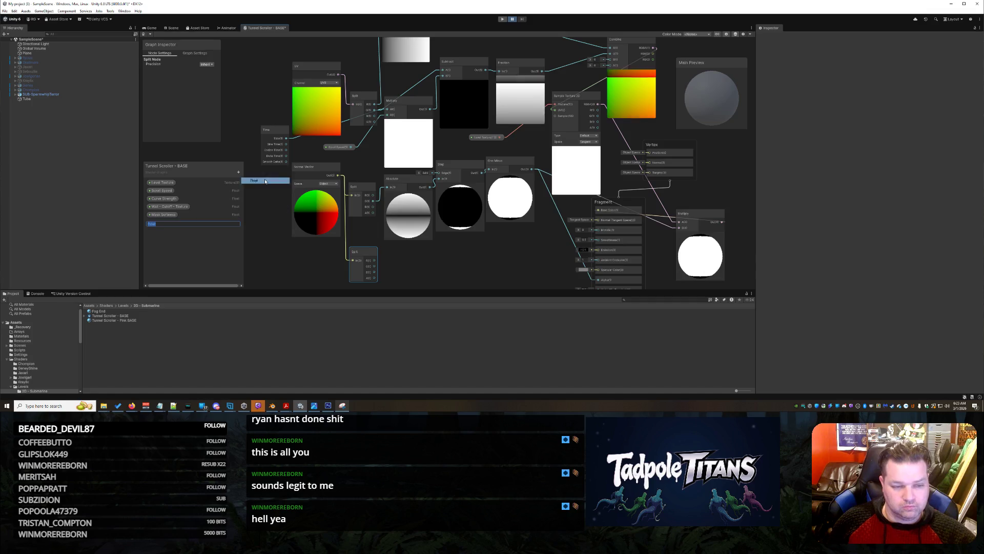
{"action": "type", "text": "Vertical"}
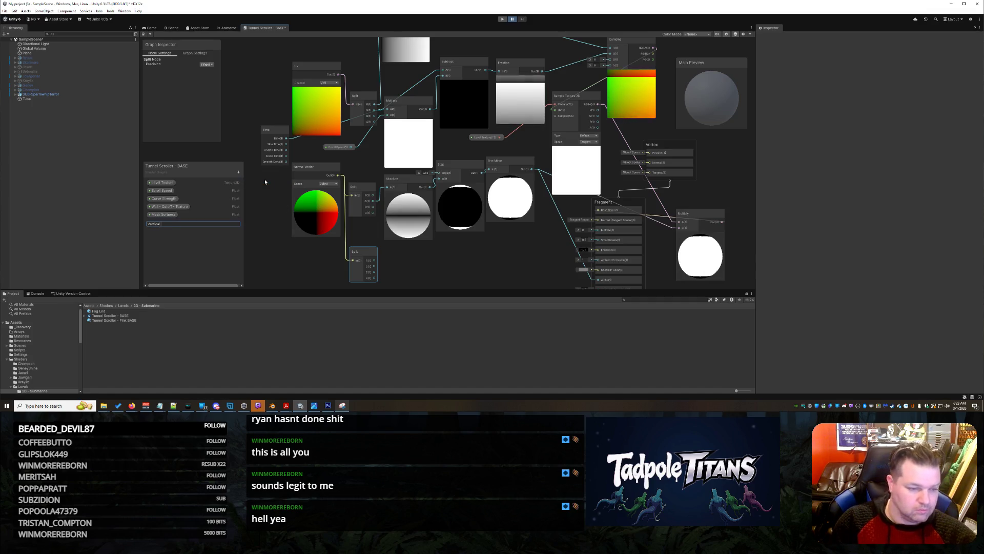
{"action": "type", "text": " Tiling"}
{"action": "key", "text": "Return"}
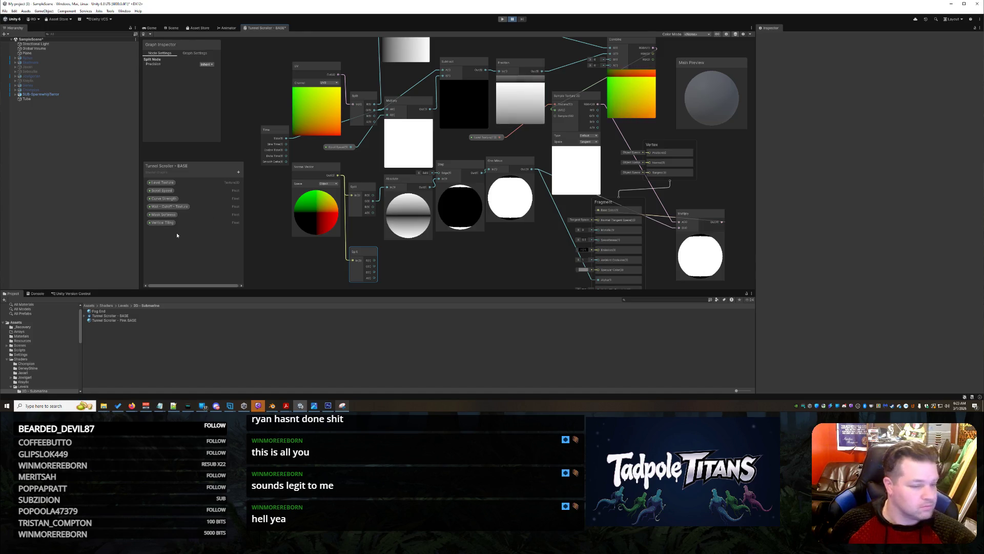
{"action": "left_click", "coordinate": [163, 222]}
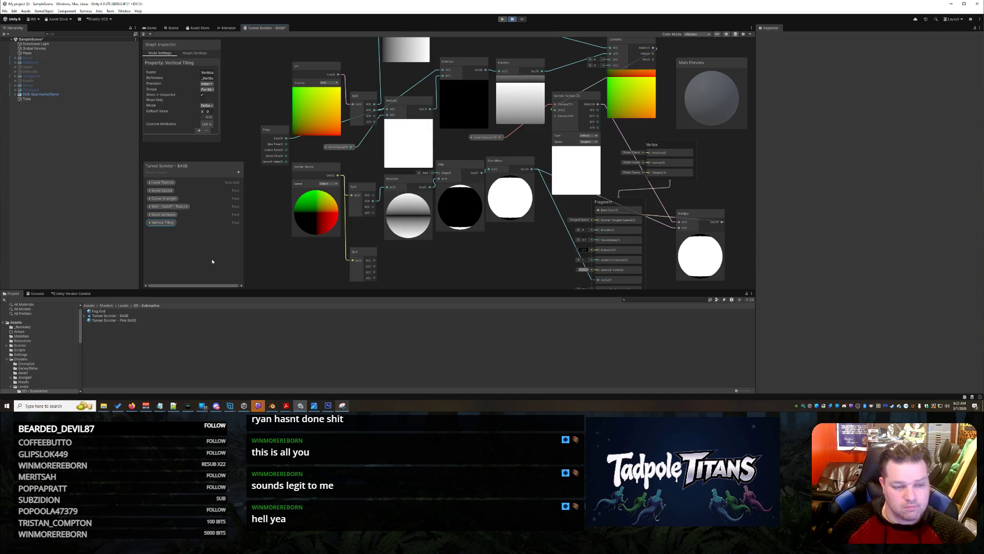
{"action": "left_click", "coordinate": [249, 265]}
{"action": "left_click", "coordinate": [157, 223]}
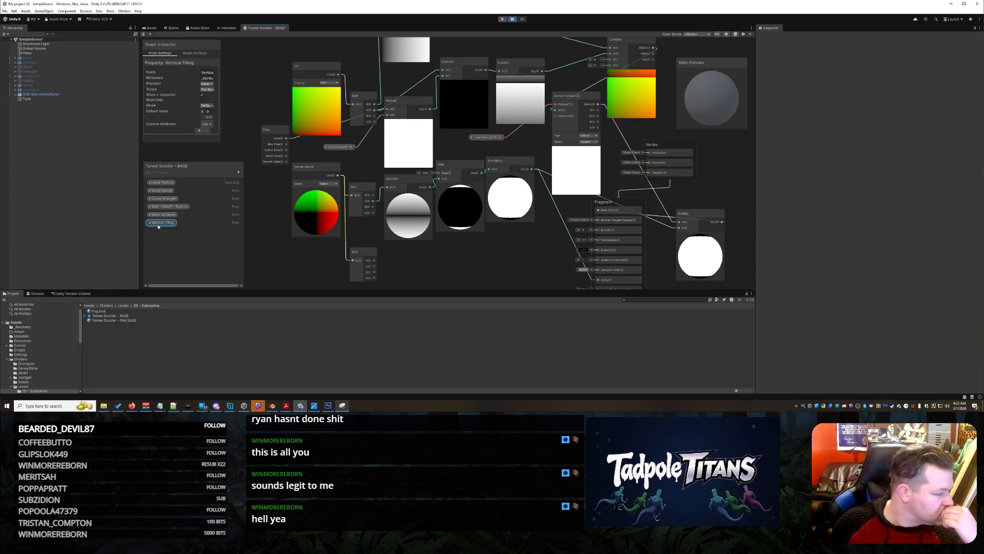
Step: Create a Multiply node beside the Split node, rearranging the UV and Split nodes
{"action": "mouse_move", "coordinate": [404, 84]}
{"action": "left_mouse_down"}
{"action": "mouse_move", "coordinate": [386, 117]}
{"action": "mouse_move", "coordinate": [447, 117]}
{"action": "left_mouse_up"}
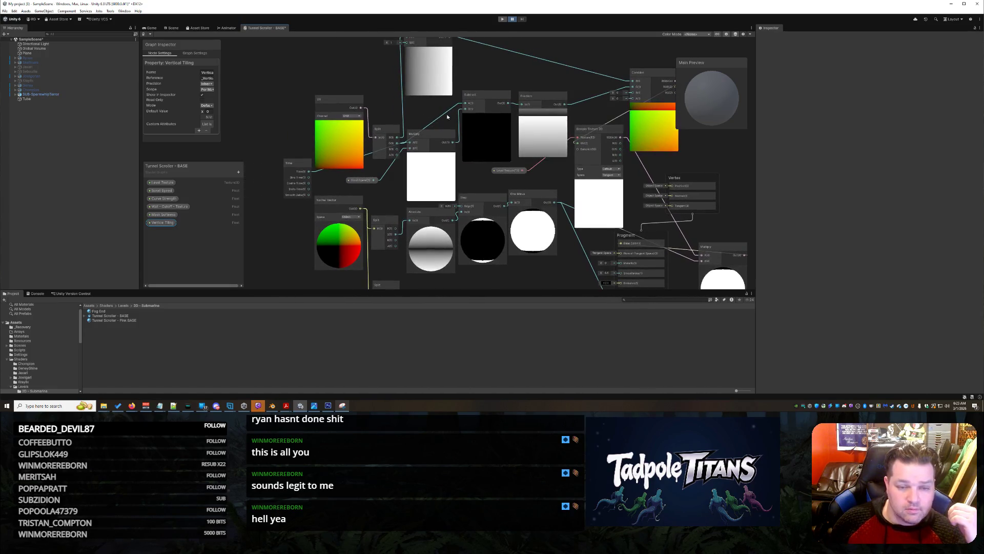
{"action": "mouse_move", "coordinate": [383, 132]}
{"action": "left_mouse_down"}
{"action": "mouse_move", "coordinate": [382, 97]}
{"action": "mouse_move", "coordinate": [274, 81]}
{"action": "left_mouse_up"}
{"action": "left_click_drag", "start_coordinate": [394, 94], "coordinate": [334, 90]}
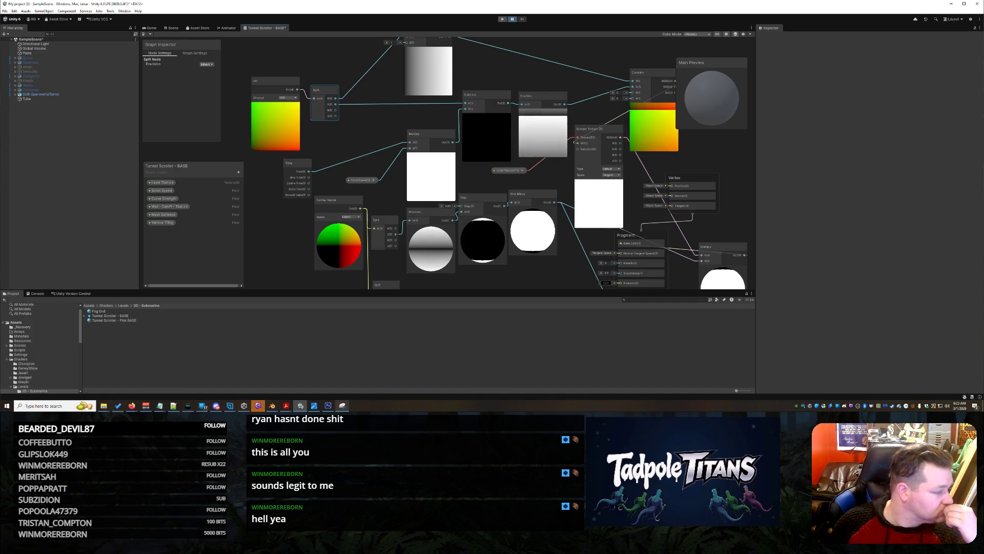
{"action": "right_click", "coordinate": [363, 136]}
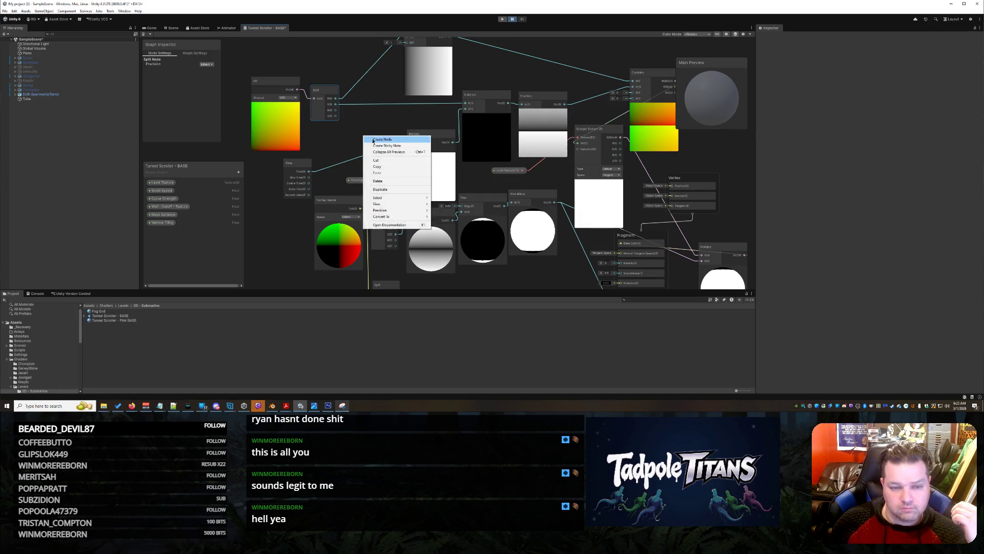
{"action": "left_click", "coordinate": [373, 139]}
{"action": "type", "text": "mul"}
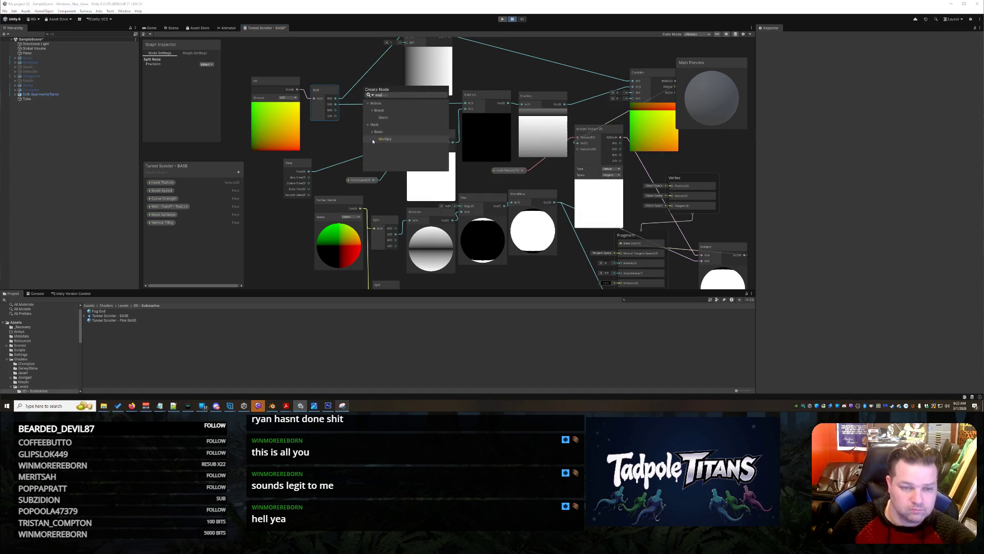
{"action": "double_click", "coordinate": [373, 139]}
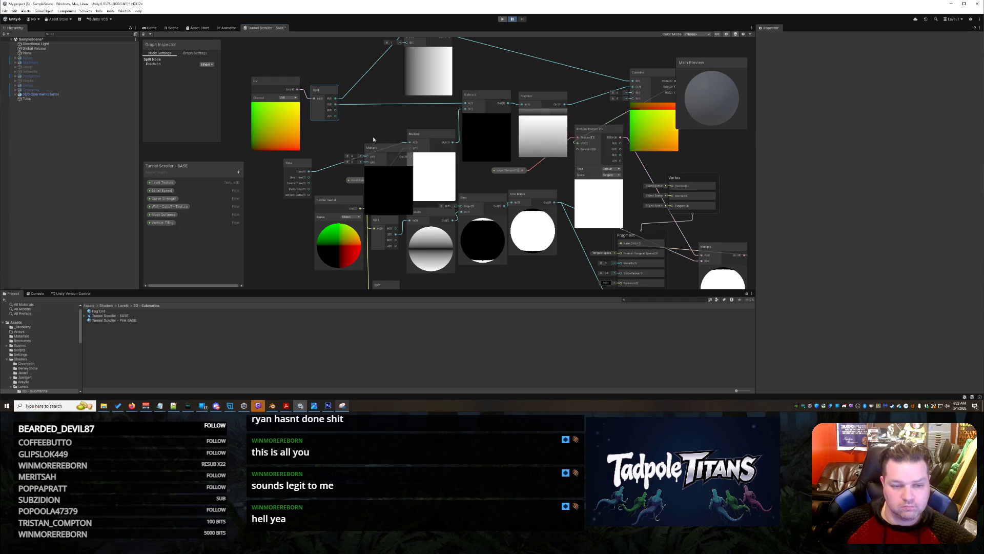
{"action": "left_click_drag", "start_coordinate": [391, 148], "coordinate": [382, 85]}
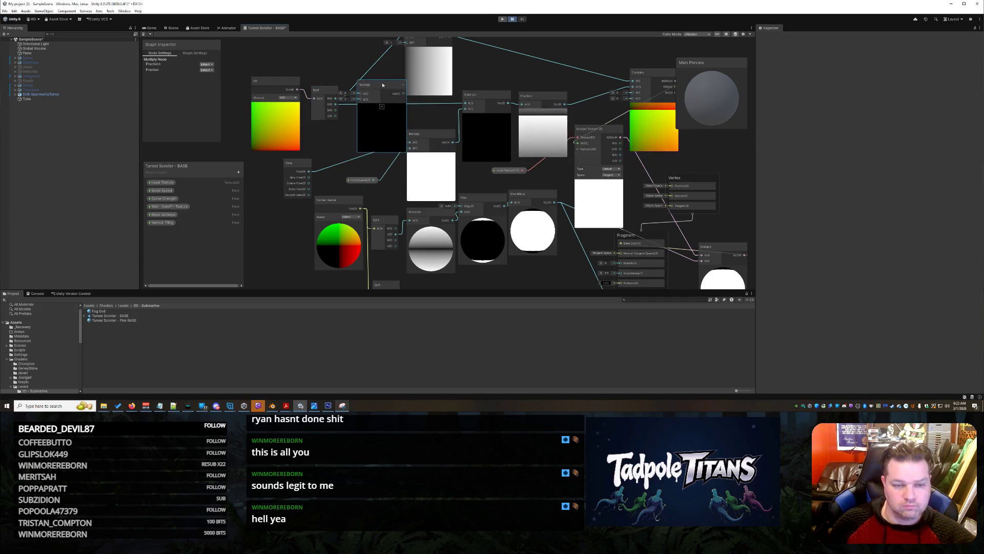
{"action": "left_click_drag", "start_coordinate": [275, 81], "coordinate": [262, 58]}
{"action": "left_click_drag", "start_coordinate": [323, 90], "coordinate": [310, 119]}
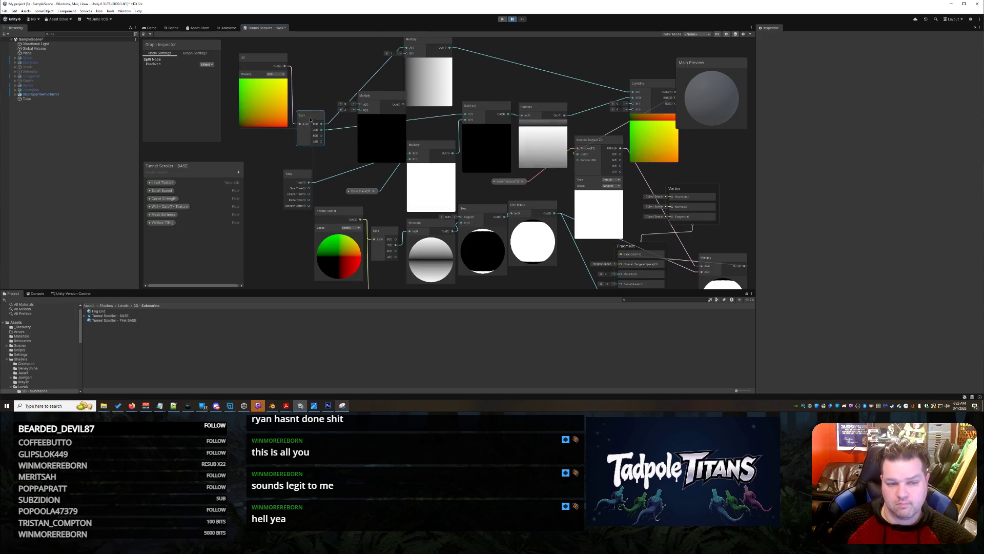
{"action": "left_click_drag", "start_coordinate": [377, 98], "coordinate": [357, 86]}
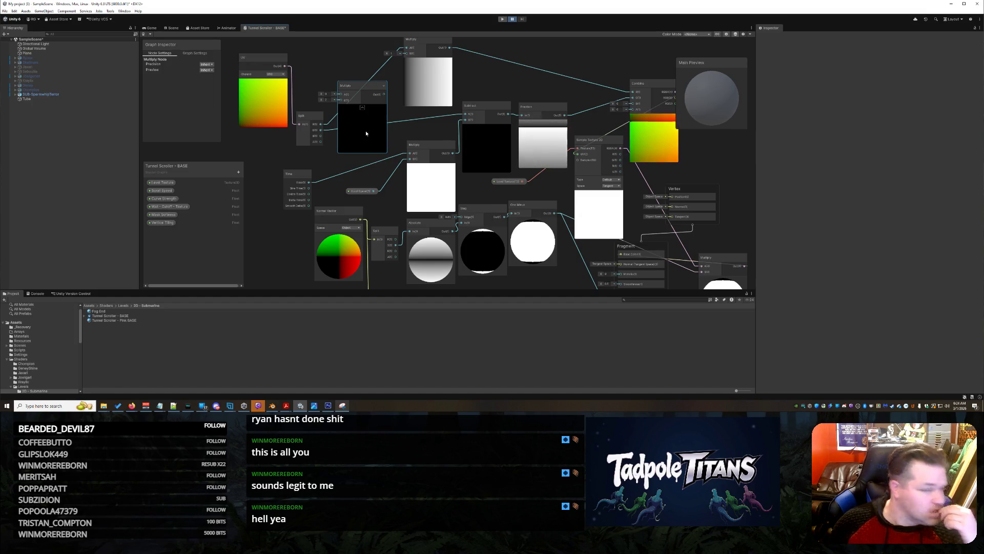
Step: Remove the Multiply-to-Subtract link and connect Split's G output into Multiply A
{"action": "right_click", "coordinate": [435, 118]}
{"action": "left_click", "coordinate": [457, 121]}
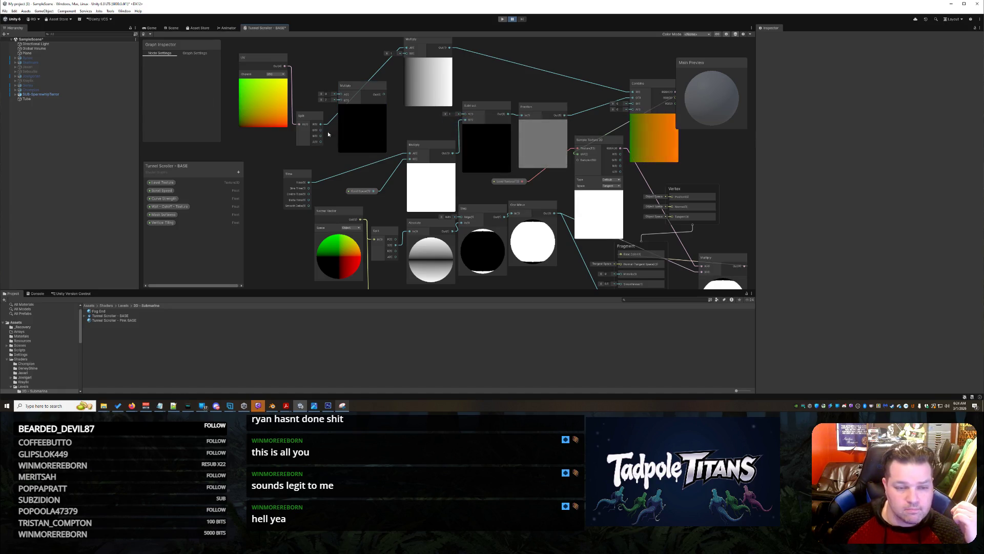
{"action": "left_click_drag", "start_coordinate": [321, 130], "coordinate": [339, 95]}
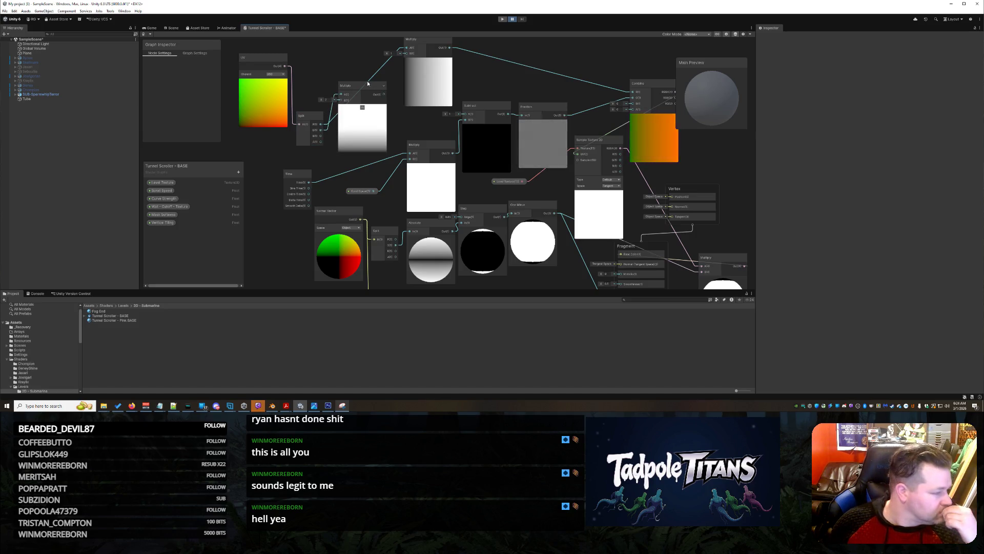
Step: Place a Vertical Tiling property node in the graph with a default value of 14
{"action": "left_click", "coordinate": [162, 223]}
{"action": "mouse_move", "coordinate": [255, 168]}
{"action": "left_mouse_down"}
{"action": "mouse_move", "coordinate": [303, 148]}
{"action": "mouse_move", "coordinate": [339, 100]}
{"action": "left_mouse_up"}
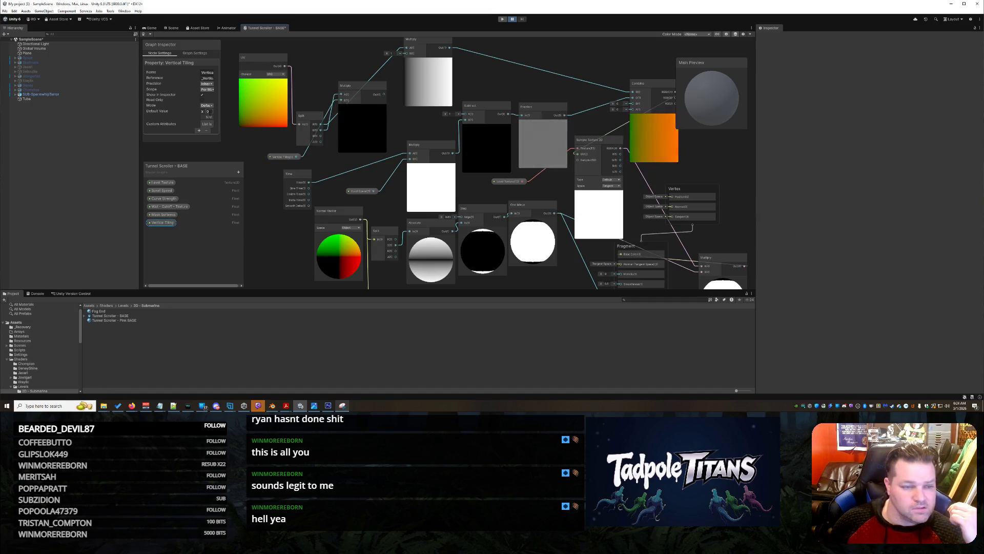
{"action": "type", "text": "14"}
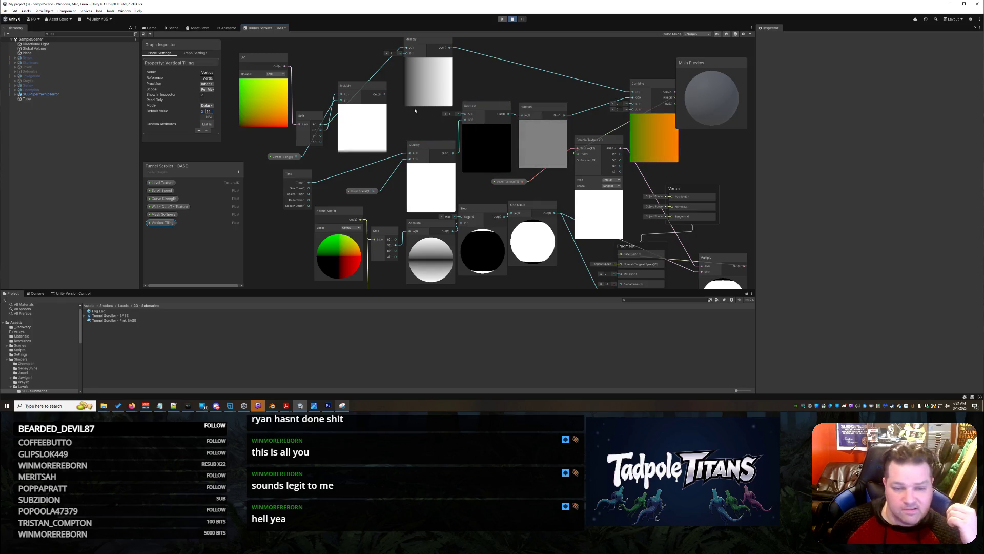
Step: Undo a stray Multiply-to-Subtract link, shift the Time node left, and select its wire to Multiply
{"action": "left_click_drag", "start_coordinate": [383, 95], "coordinate": [465, 119]}
{"action": "key", "text": "ctrl+z"}
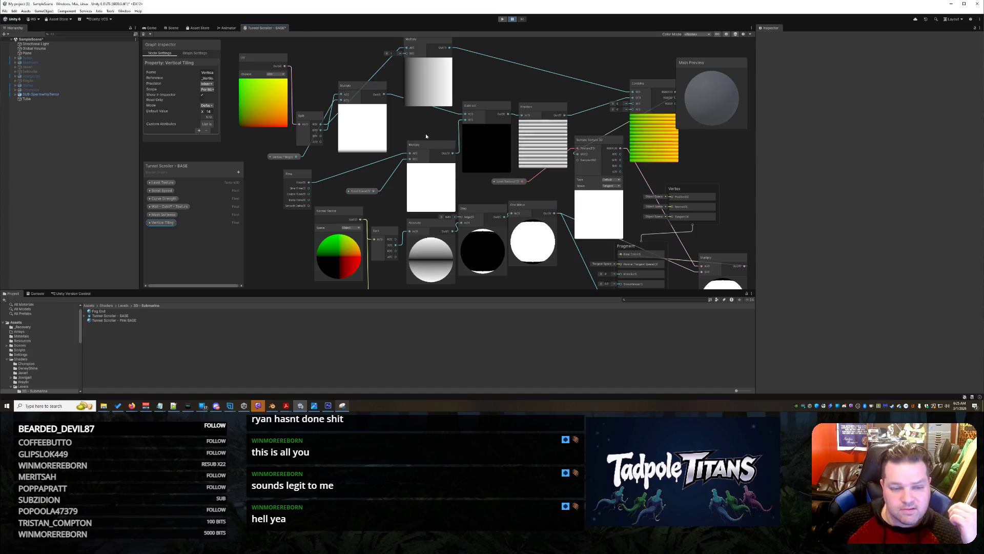
{"action": "left_click_drag", "start_coordinate": [302, 176], "coordinate": [291, 177]}
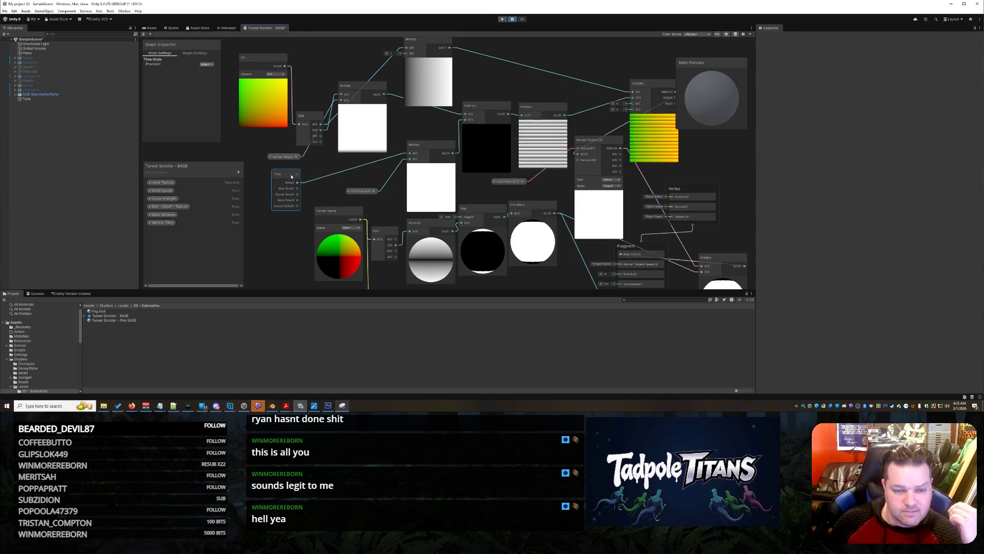
{"action": "left_click", "coordinate": [331, 177]}
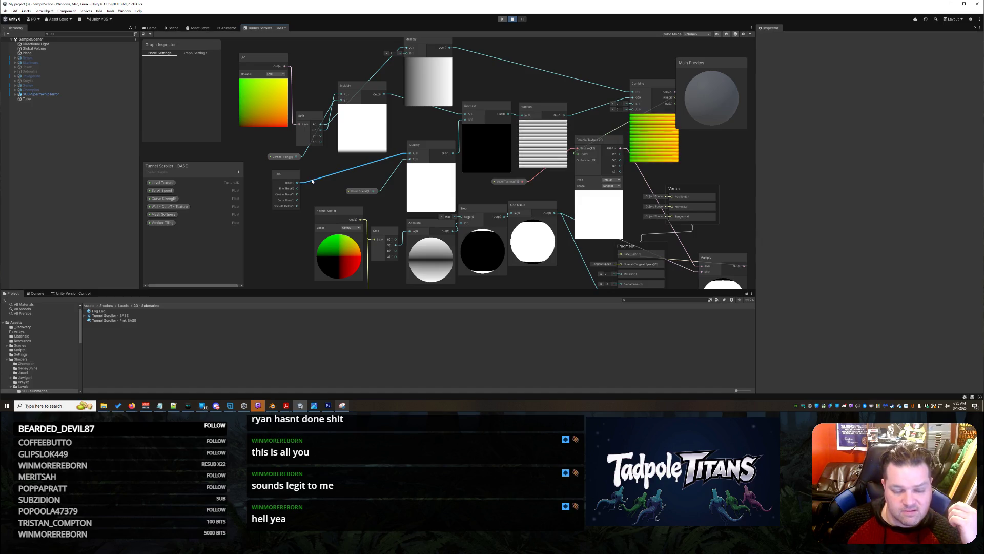
{"action": "right_click", "coordinate": [310, 170]}
Step: Add a Multiply node off the Time output and delete the old Time-to-Multiply wire
{"action": "left_click", "coordinate": [315, 174]}
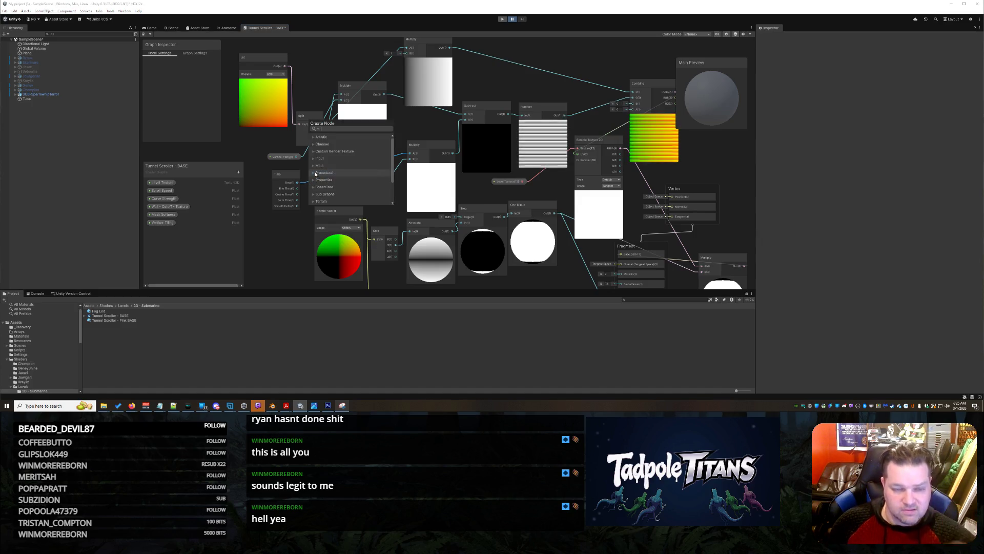
{"action": "type", "text": "mult"}
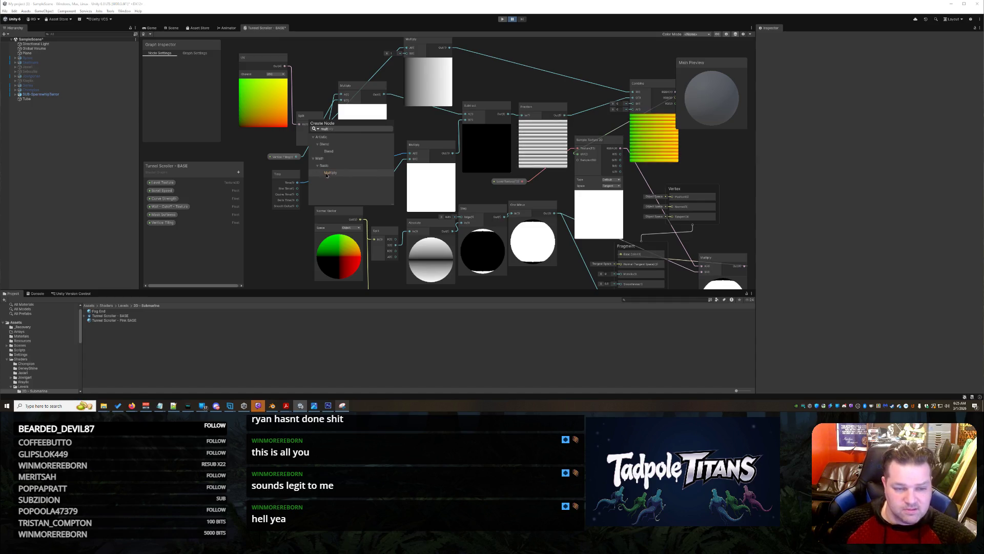
{"action": "left_click", "coordinate": [328, 173]}
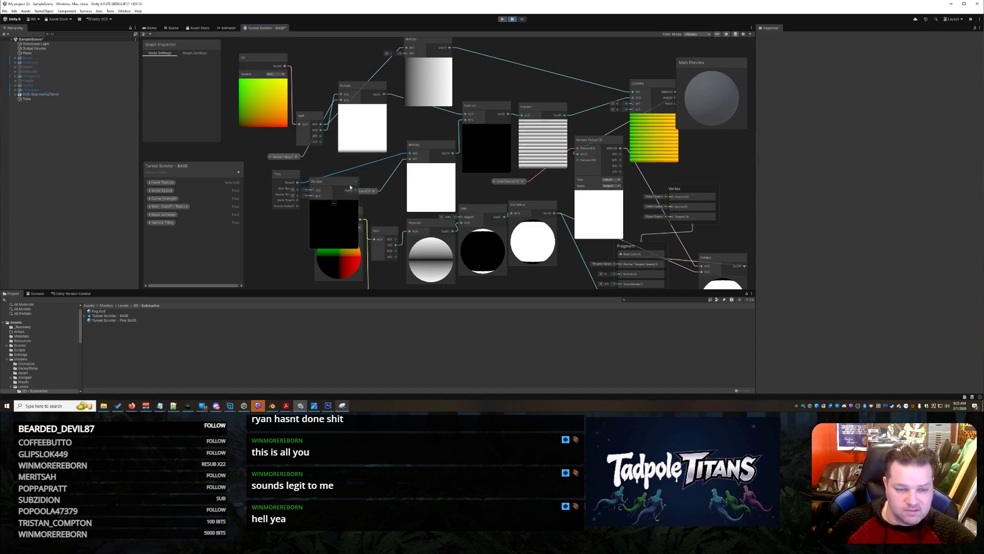
{"action": "right_click", "coordinate": [405, 154]}
{"action": "right_click", "coordinate": [389, 158]}
{"action": "left_click", "coordinate": [403, 161]}
{"action": "mouse_move", "coordinate": [328, 182]}
{"action": "left_mouse_down"}
{"action": "mouse_move", "coordinate": [339, 172]}
{"action": "mouse_move", "coordinate": [275, 181]}
{"action": "mouse_move", "coordinate": [320, 182]}
{"action": "left_mouse_up"}
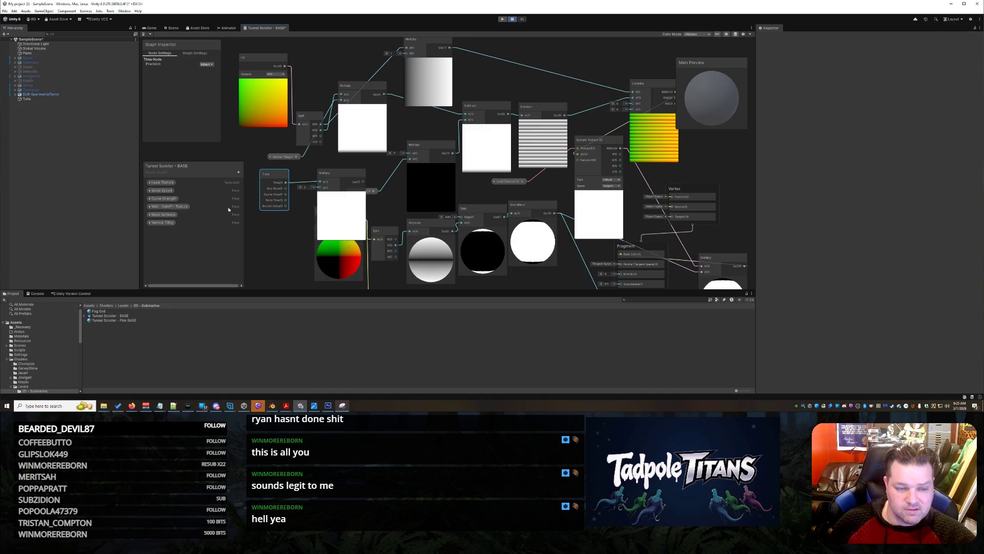
Step: Feed a Vertical Tiling node into the new Multiply and save the Tunnel Scroller graph
{"action": "left_click_drag", "start_coordinate": [154, 224], "coordinate": [297, 241]}
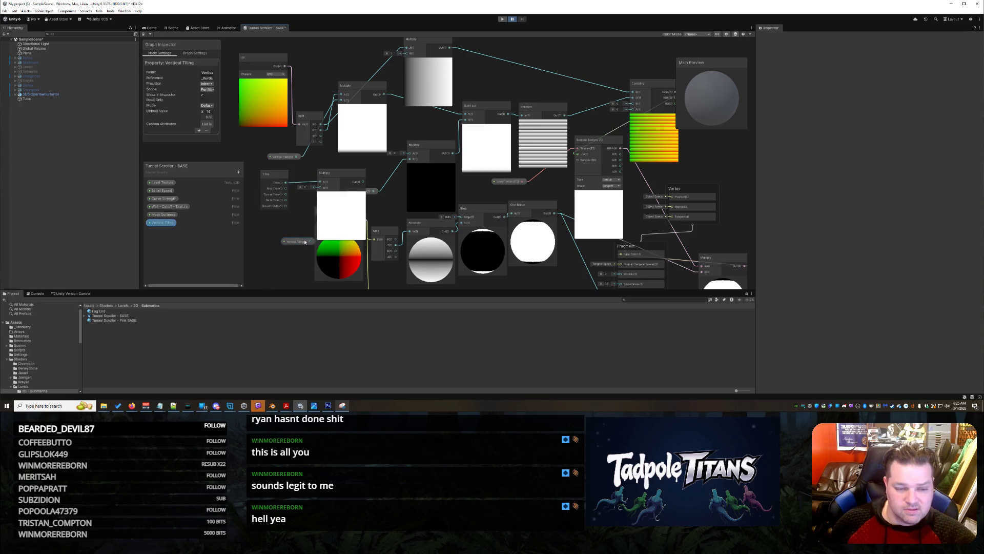
{"action": "left_click_drag", "start_coordinate": [317, 194], "coordinate": [410, 154]}
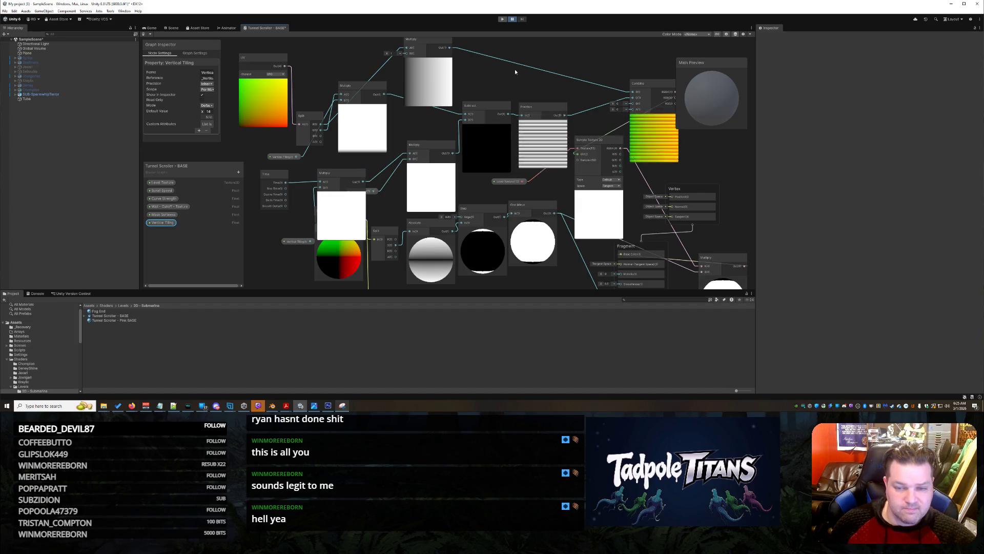
{"action": "key", "text": "ctrl+s"}
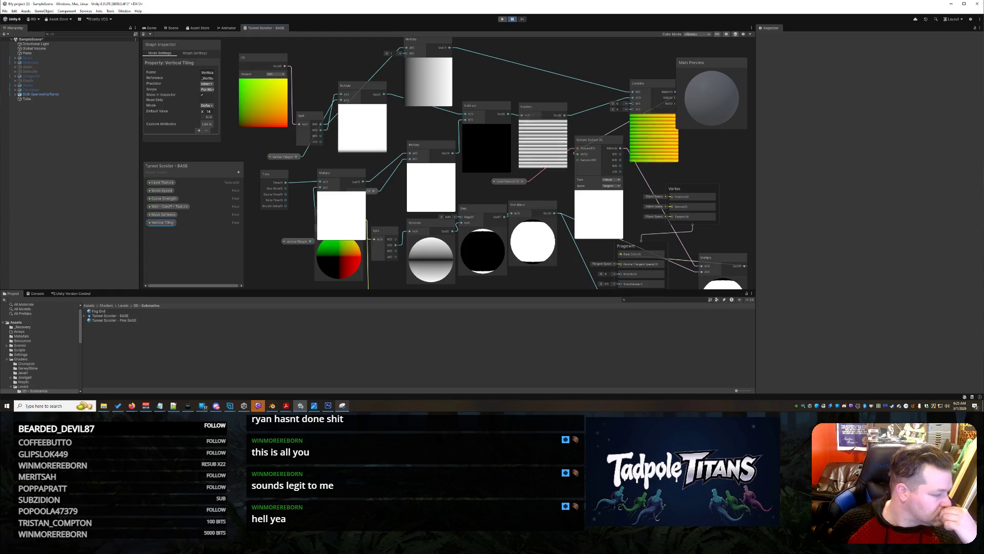
{"action": "left_click", "coordinate": [171, 27]}
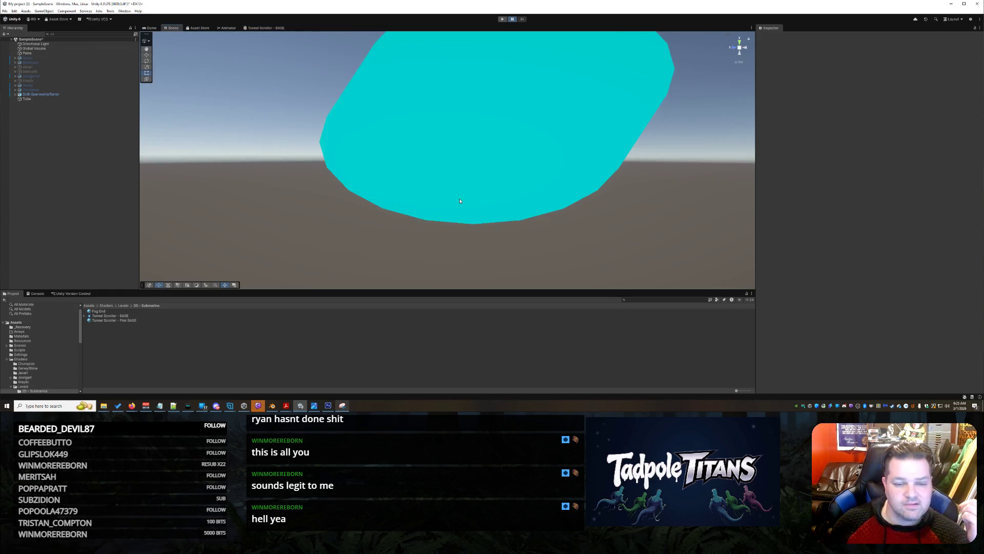
{"action": "mouse_move", "coordinate": [468, 200]}
{"action": "left_mouse_down"}
{"action": "mouse_move", "coordinate": [536, 191]}
{"action": "mouse_move", "coordinate": [479, 212]}
{"action": "mouse_move", "coordinate": [570, 218]}
{"action": "left_mouse_up"}
{"action": "scroll", "coordinate": [502, 219], "scroll_direction": "up", "scroll_amount": 10}
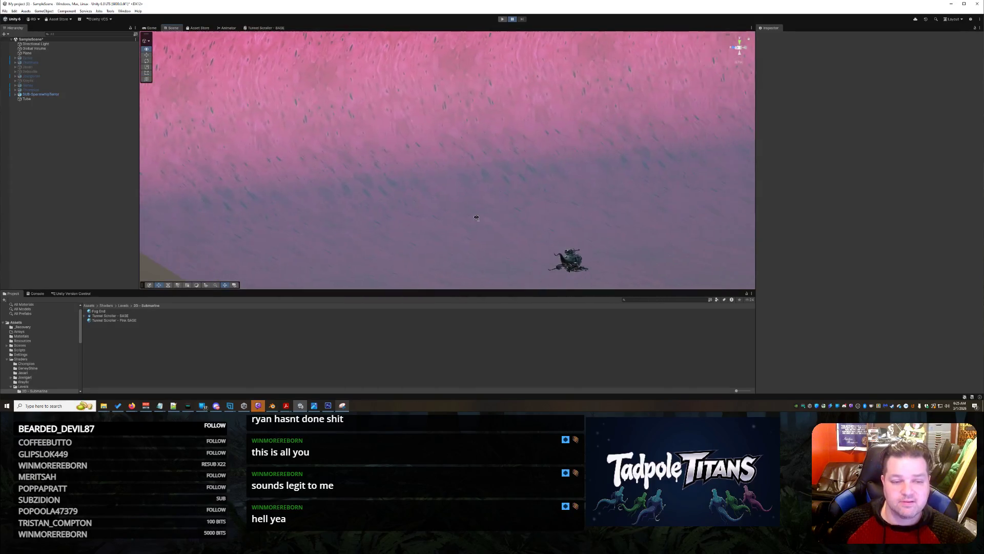
{"action": "mouse_move", "coordinate": [478, 220]}
{"action": "left_mouse_down"}
{"action": "mouse_move", "coordinate": [527, 222]}
{"action": "mouse_move", "coordinate": [479, 215]}
{"action": "left_mouse_up"}
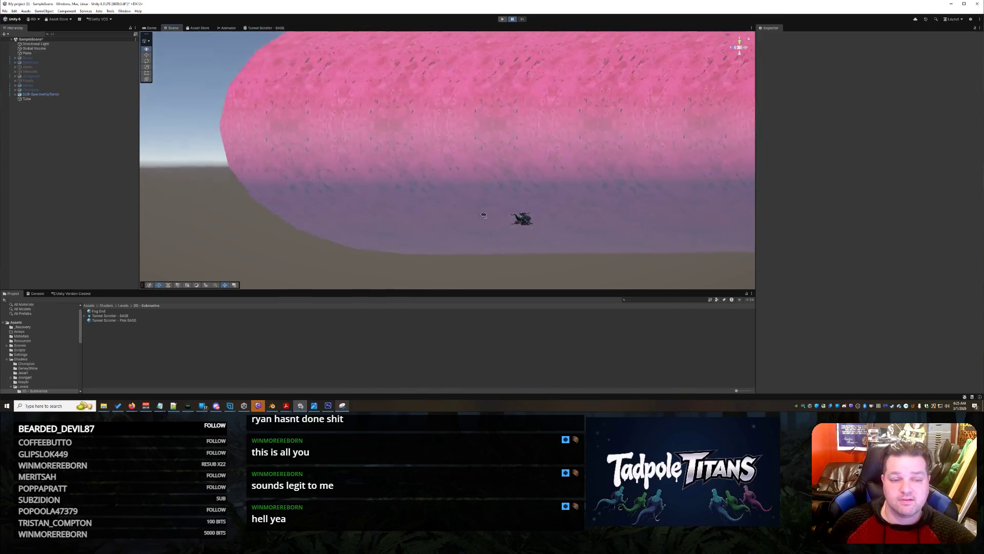
{"action": "scroll", "coordinate": [551, 220], "scroll_direction": "up", "scroll_amount": 4}
{"action": "mouse_move", "coordinate": [553, 224]}
{"action": "left_mouse_down"}
{"action": "mouse_move", "coordinate": [532, 214]}
{"action": "mouse_move", "coordinate": [557, 216]}
{"action": "mouse_move", "coordinate": [543, 213]}
{"action": "mouse_move", "coordinate": [534, 221]}
{"action": "left_mouse_up"}
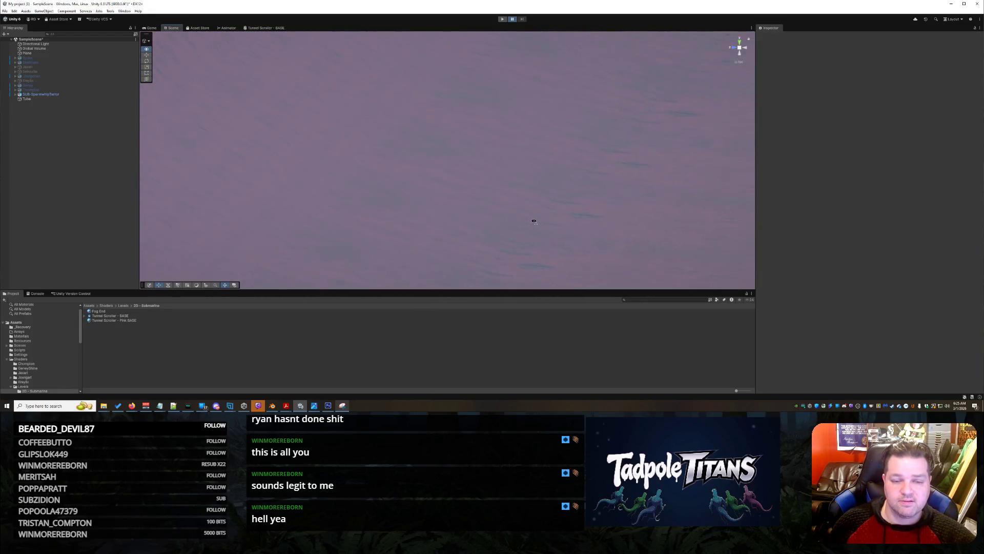
{"action": "mouse_move", "coordinate": [540, 221]}
{"action": "left_mouse_down"}
{"action": "mouse_move", "coordinate": [578, 191]}
{"action": "mouse_move", "coordinate": [546, 225]}
{"action": "mouse_move", "coordinate": [532, 212]}
{"action": "mouse_move", "coordinate": [537, 229]}
{"action": "mouse_move", "coordinate": [564, 228]}
{"action": "mouse_move", "coordinate": [586, 208]}
{"action": "mouse_move", "coordinate": [548, 245]}
{"action": "left_mouse_up"}
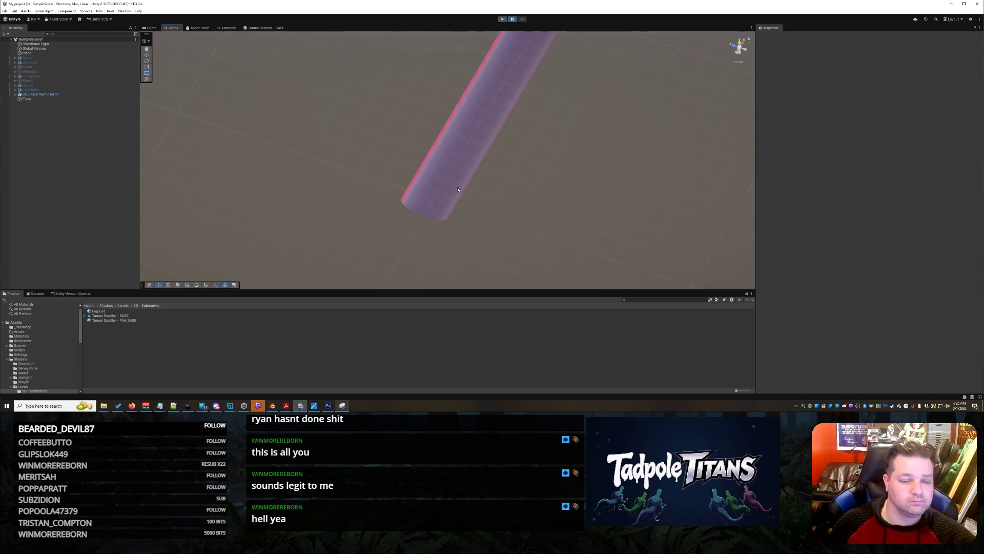
{"action": "left_click_drag", "start_coordinate": [500, 221], "coordinate": [540, 206]}
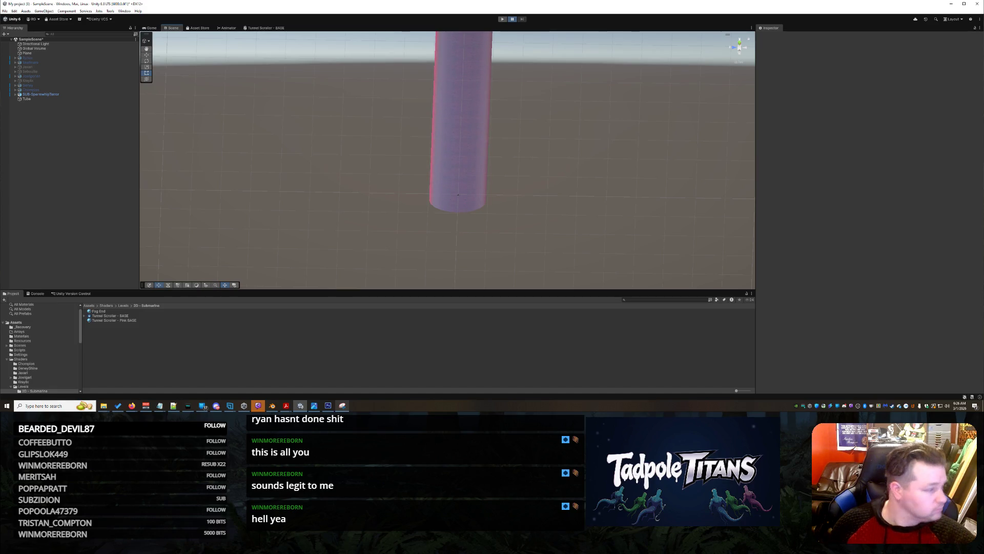
{"action": "key", "text": "alt+Tab"}
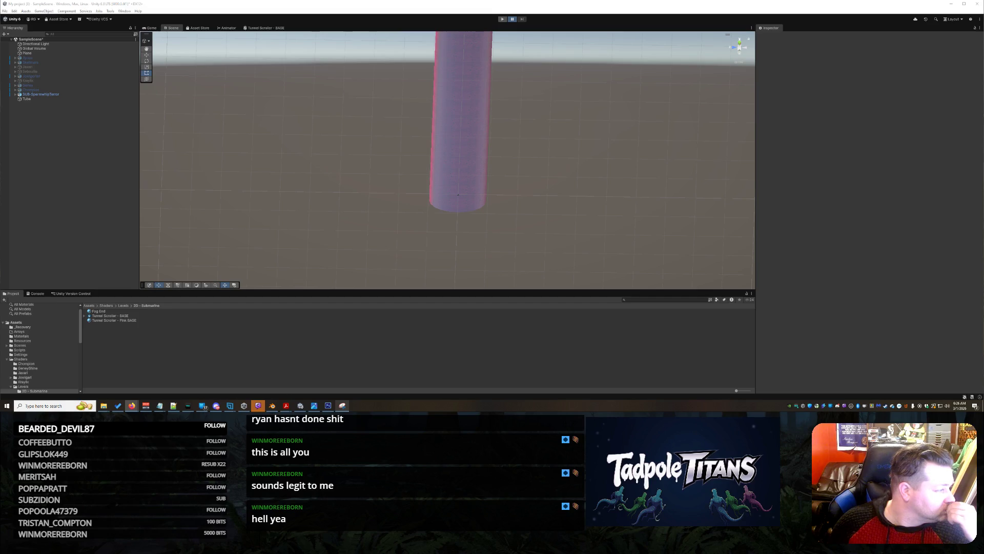
{"action": "scroll", "coordinate": [468, 210], "scroll_direction": "up", "scroll_amount": 5}
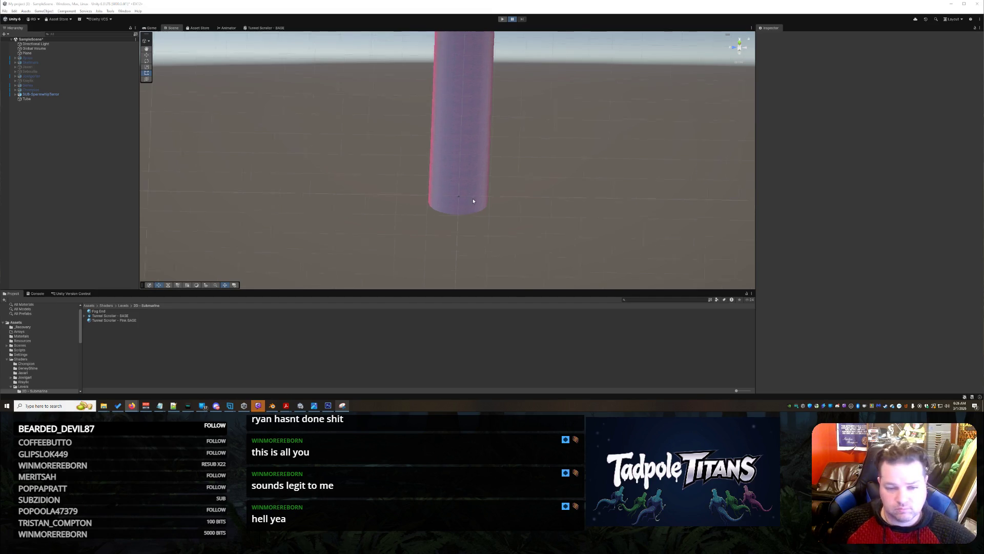
{"action": "left_click", "coordinate": [54, 96]}
{"action": "key", "text": "f"}
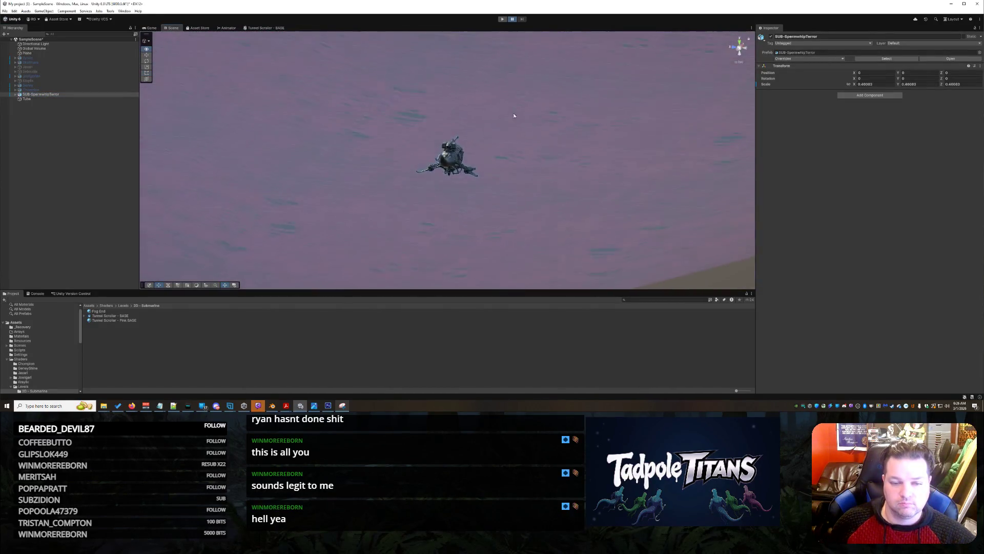
Step: Orbit out to see the tube and ground, then select the tube
{"action": "scroll", "coordinate": [521, 117], "scroll_direction": "down", "scroll_amount": 5}
{"action": "mouse_move", "coordinate": [521, 116]}
{"action": "left_mouse_down"}
{"action": "mouse_move", "coordinate": [551, 113]}
{"action": "mouse_move", "coordinate": [545, 125]}
{"action": "mouse_move", "coordinate": [576, 199]}
{"action": "mouse_move", "coordinate": [595, 164]}
{"action": "mouse_move", "coordinate": [638, 125]}
{"action": "mouse_move", "coordinate": [472, 119]}
{"action": "mouse_move", "coordinate": [332, 94]}
{"action": "mouse_move", "coordinate": [543, 108]}
{"action": "mouse_move", "coordinate": [558, 118]}
{"action": "mouse_move", "coordinate": [564, 163]}
{"action": "mouse_move", "coordinate": [563, 138]}
{"action": "mouse_move", "coordinate": [556, 169]}
{"action": "mouse_move", "coordinate": [512, 154]}
{"action": "mouse_move", "coordinate": [419, 158]}
{"action": "mouse_move", "coordinate": [550, 184]}
{"action": "left_mouse_up"}
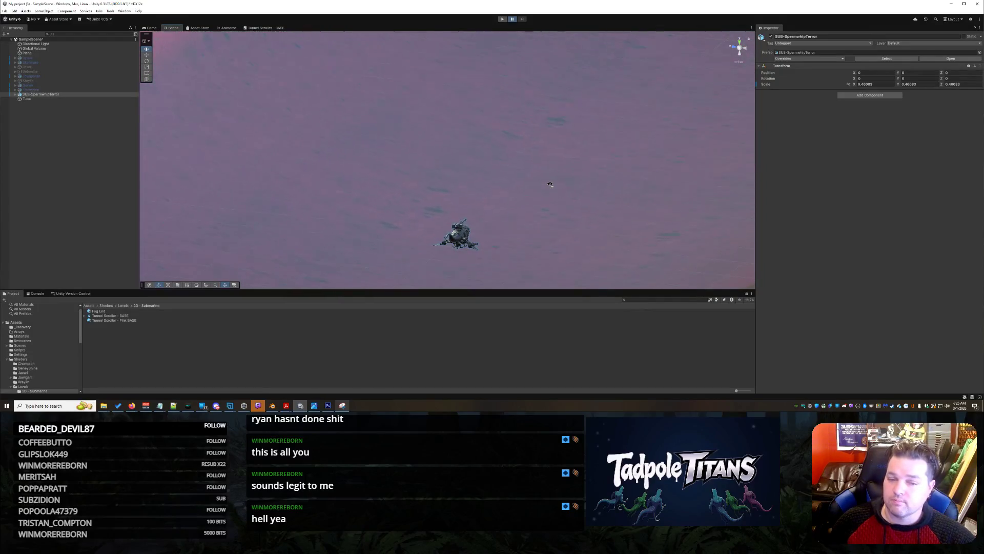
{"action": "left_click", "coordinate": [550, 186]}
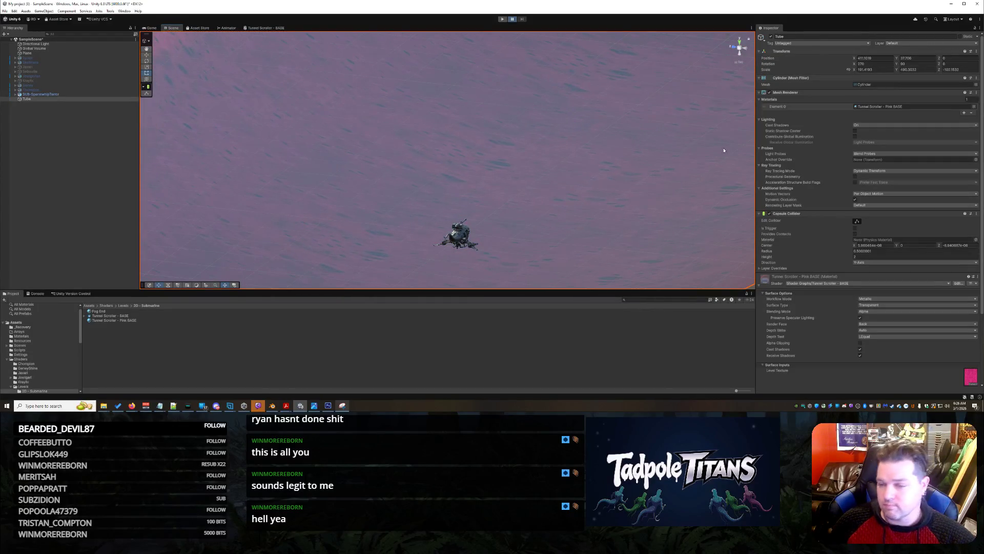
Step: Bring the tube material's Scroll Speed and Vertical Tiling inputs into view while inspecting the tunnel's inside
{"action": "scroll", "coordinate": [823, 310], "scroll_direction": "down", "scroll_amount": 3}
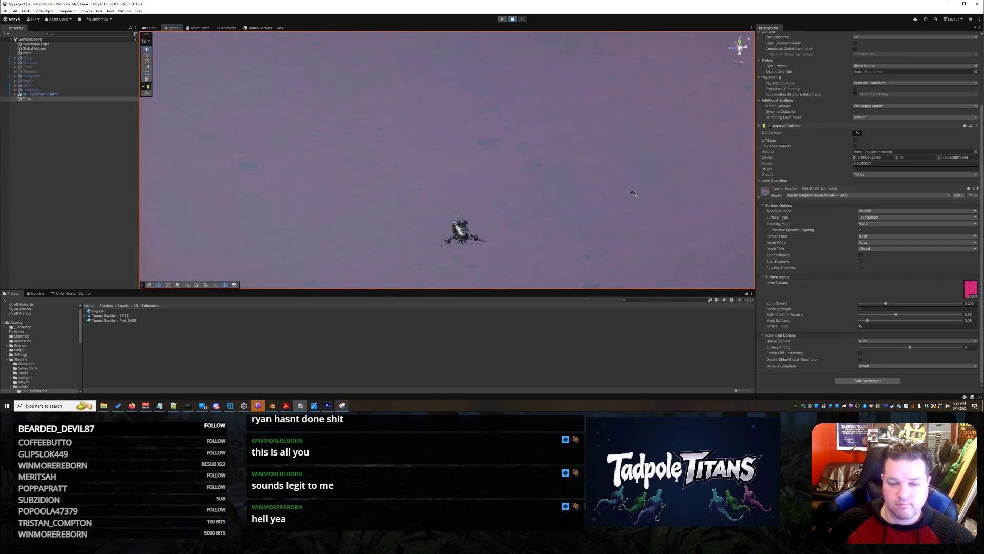
{"action": "mouse_move", "coordinate": [563, 194]}
{"action": "left_mouse_down"}
{"action": "mouse_move", "coordinate": [619, 156]}
{"action": "mouse_move", "coordinate": [572, 176]}
{"action": "mouse_move", "coordinate": [578, 171]}
{"action": "mouse_move", "coordinate": [593, 165]}
{"action": "mouse_move", "coordinate": [600, 177]}
{"action": "mouse_move", "coordinate": [568, 186]}
{"action": "mouse_move", "coordinate": [633, 194]}
{"action": "mouse_move", "coordinate": [624, 204]}
{"action": "mouse_move", "coordinate": [667, 187]}
{"action": "left_mouse_up"}
{"action": "scroll", "coordinate": [600, 179], "scroll_direction": "down", "scroll_amount": 5}
{"action": "scroll", "coordinate": [667, 187], "scroll_direction": "up", "scroll_amount": 2}
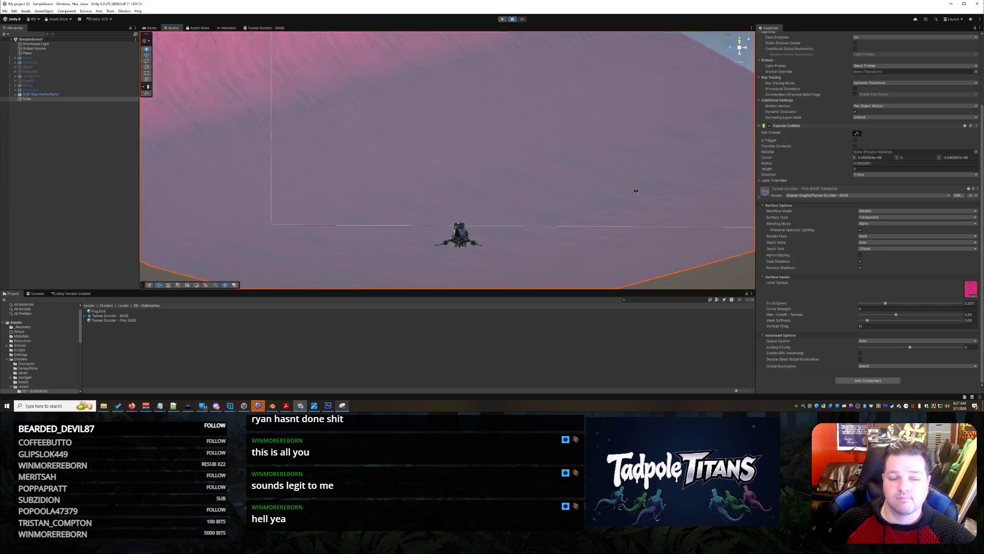
{"action": "key", "text": "t"}
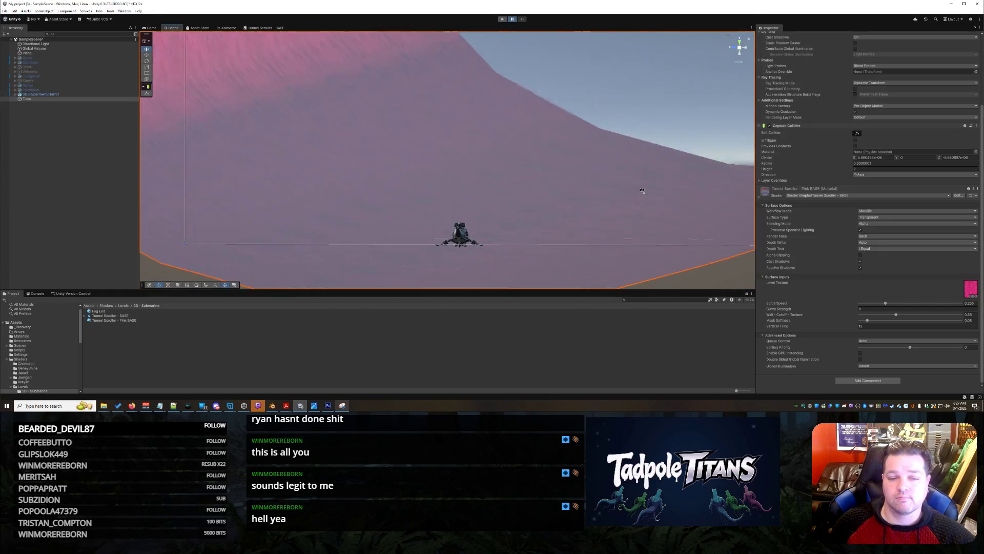
{"action": "scroll", "coordinate": [649, 194], "scroll_direction": "down", "scroll_amount": 5}
{"action": "right_click", "coordinate": [622, 216]}
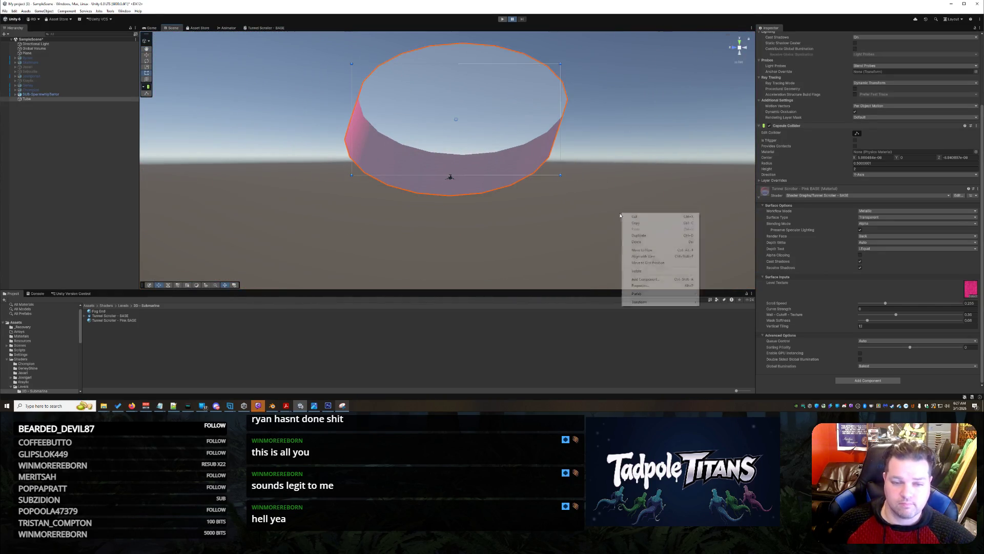
{"action": "left_click", "coordinate": [556, 220]}
{"action": "left_click_drag", "start_coordinate": [555, 220], "coordinate": [528, 214]}
{"action": "left_click_drag", "start_coordinate": [301, 166], "coordinate": [561, 286]}
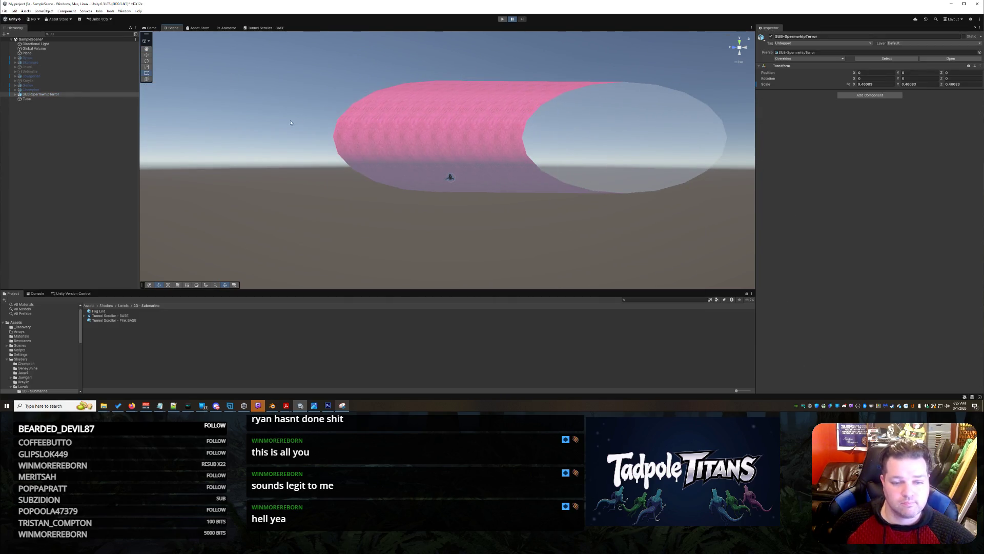
{"action": "left_click", "coordinate": [26, 99]}
{"action": "left_click", "coordinate": [147, 55]}
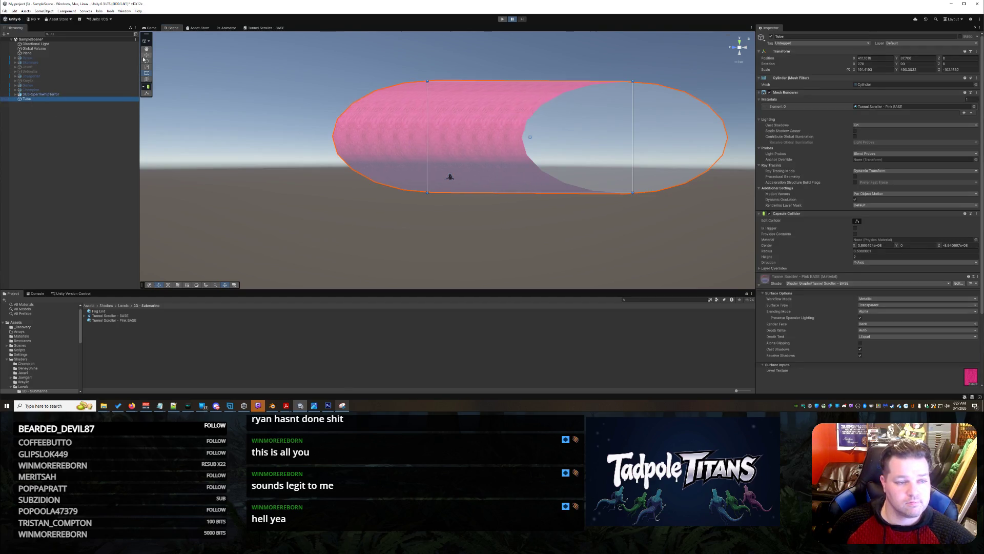
{"action": "left_click_drag", "start_coordinate": [530, 116], "coordinate": [544, 51]}
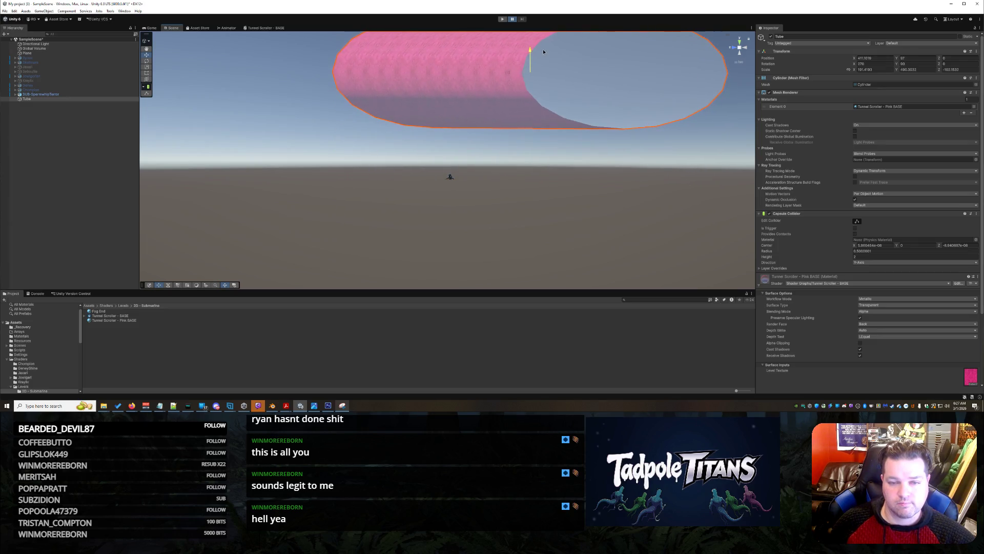
{"action": "right_click", "coordinate": [550, 161]}
{"action": "left_click", "coordinate": [500, 183]}
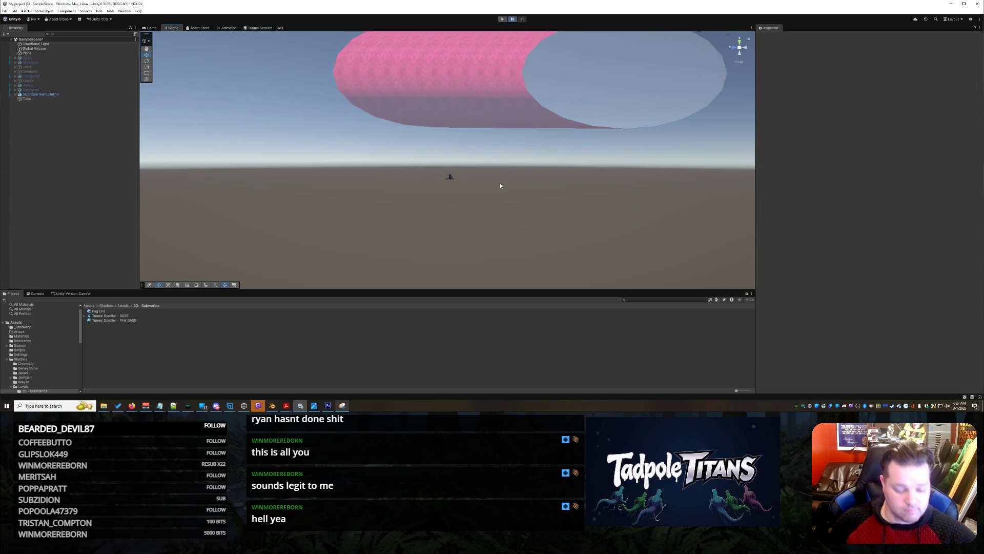
{"action": "right_click", "coordinate": [496, 214]}
{"action": "left_click", "coordinate": [462, 225]}
{"action": "left_click_drag", "start_coordinate": [462, 225], "coordinate": [408, 236]}
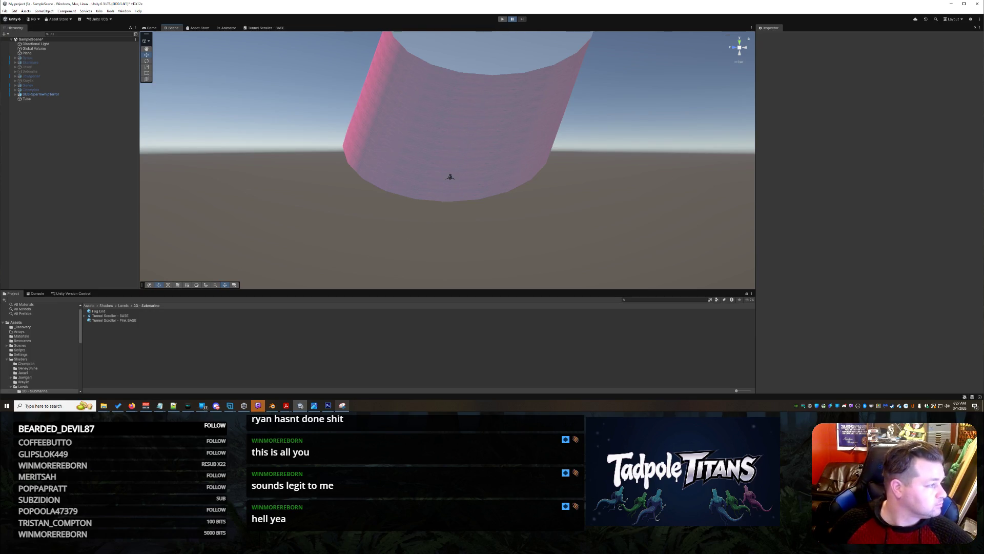
{"action": "key", "text": "alt+Tab"}
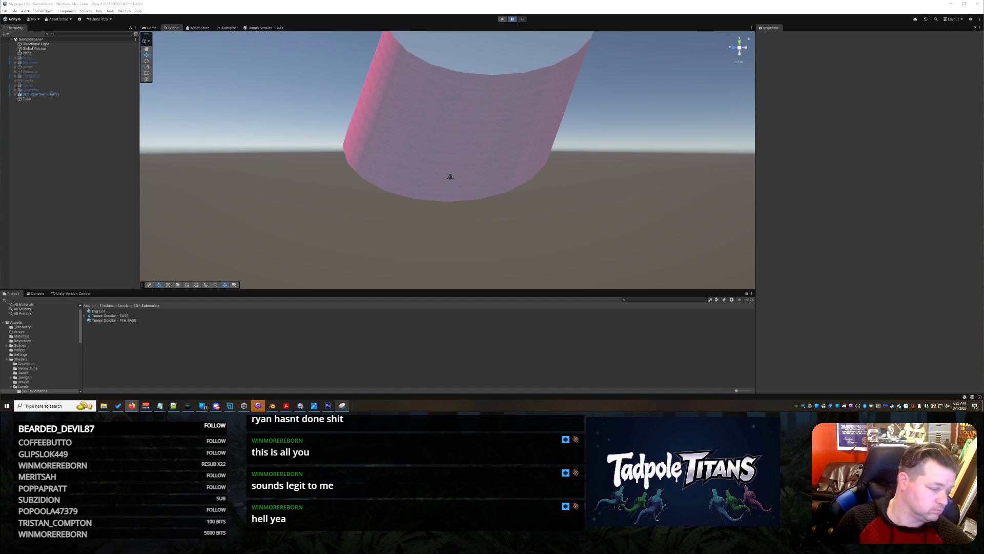
{"action": "mouse_move", "coordinate": [261, 174]}
{"action": "left_mouse_down"}
{"action": "mouse_move", "coordinate": [494, 177]}
{"action": "mouse_move", "coordinate": [436, 192]}
{"action": "mouse_move", "coordinate": [505, 193]}
{"action": "mouse_move", "coordinate": [428, 191]}
{"action": "mouse_move", "coordinate": [396, 171]}
{"action": "mouse_move", "coordinate": [436, 188]}
{"action": "left_mouse_up"}
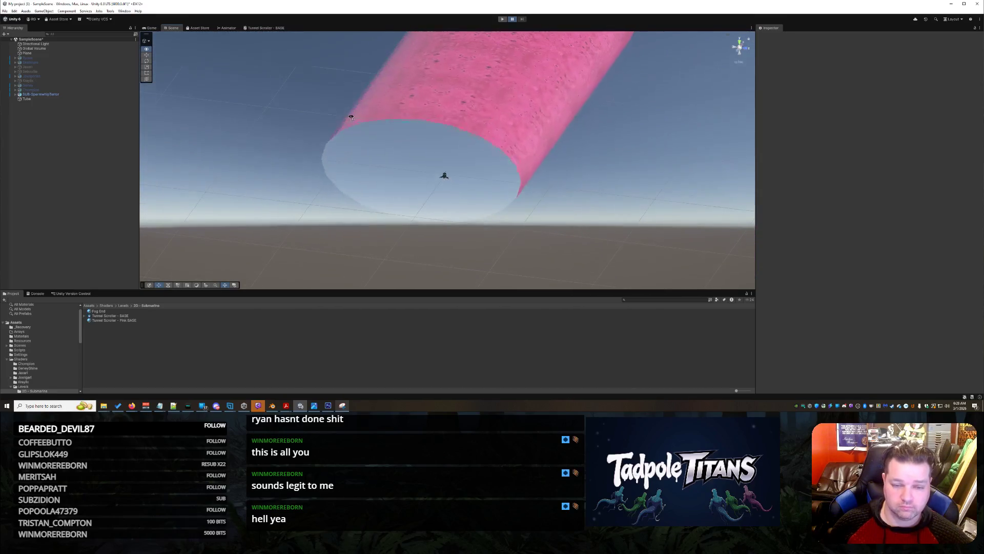
{"action": "left_click", "coordinate": [445, 177]}
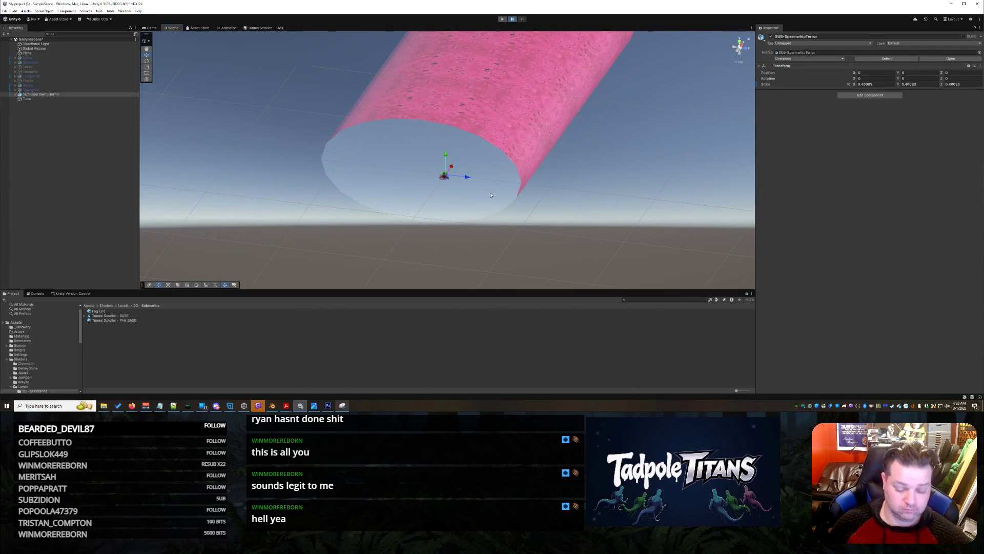
{"action": "key", "text": "f"}
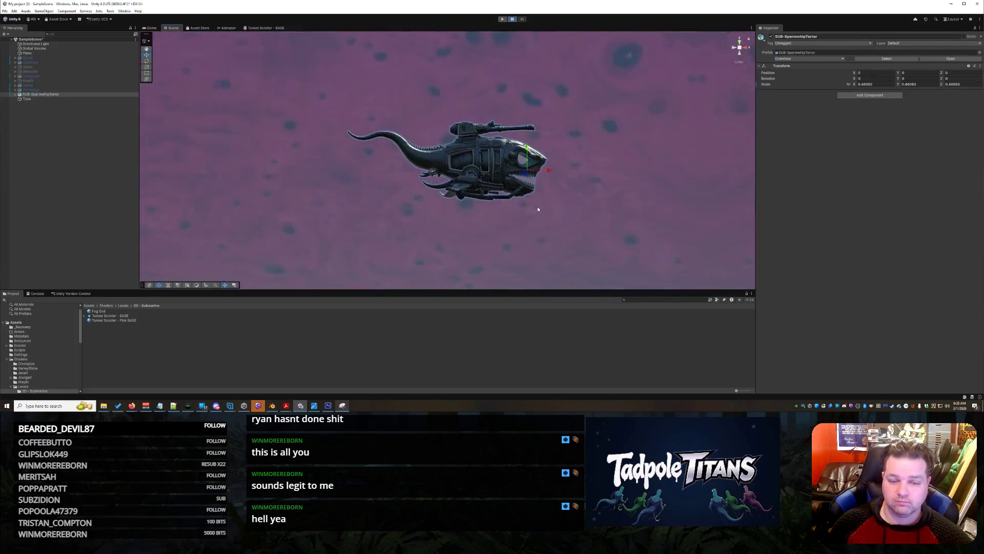
{"action": "scroll", "coordinate": [538, 209], "scroll_direction": "down", "scroll_amount": 3}
{"action": "mouse_move", "coordinate": [538, 209]}
{"action": "left_mouse_down"}
{"action": "mouse_move", "coordinate": [632, 221]}
{"action": "mouse_move", "coordinate": [616, 222]}
{"action": "mouse_move", "coordinate": [637, 195]}
{"action": "mouse_move", "coordinate": [651, 204]}
{"action": "mouse_move", "coordinate": [576, 214]}
{"action": "mouse_move", "coordinate": [576, 233]}
{"action": "left_mouse_up"}
{"action": "scroll", "coordinate": [617, 222], "scroll_direction": "down", "scroll_amount": 2}
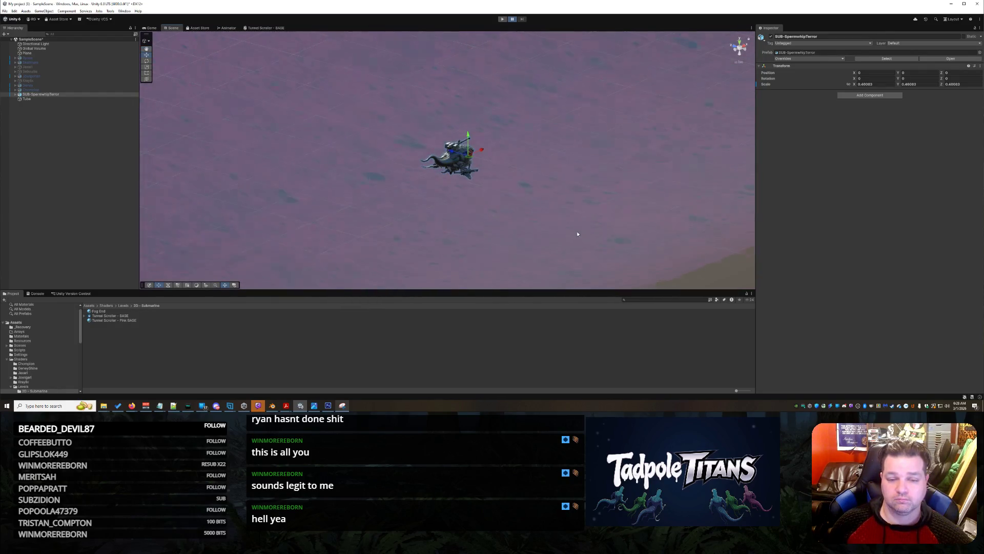
{"action": "scroll", "coordinate": [577, 234], "scroll_direction": "down", "scroll_amount": 3}
{"action": "right_click", "coordinate": [578, 235]}
{"action": "left_click", "coordinate": [534, 215]}
{"action": "left_click", "coordinate": [534, 214]}
{"action": "left_click_drag", "start_coordinate": [534, 214], "coordinate": [552, 218]}
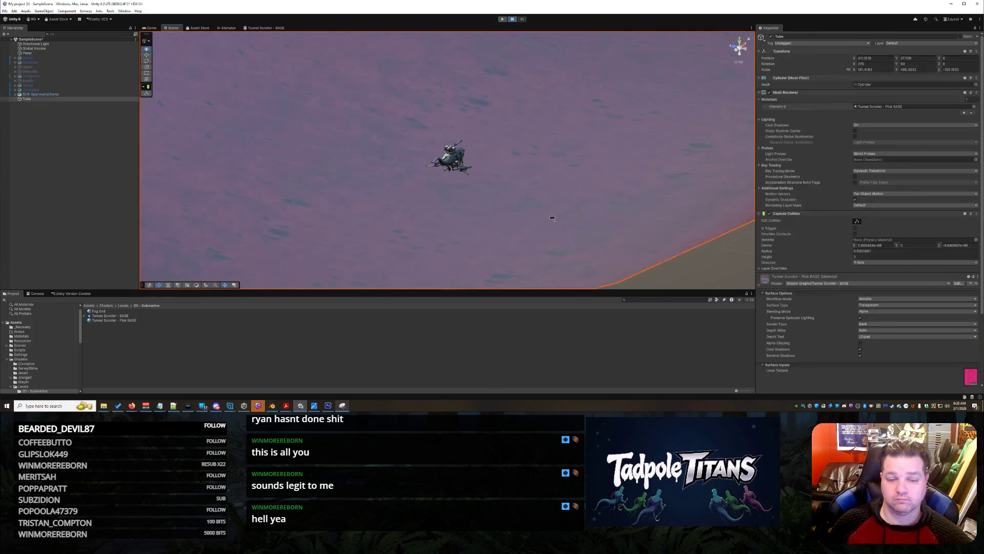
{"action": "left_click", "coordinate": [470, 171]}
{"action": "mouse_move", "coordinate": [470, 171]}
{"action": "left_mouse_down"}
{"action": "mouse_move", "coordinate": [424, 186]}
{"action": "mouse_move", "coordinate": [502, 192]}
{"action": "mouse_move", "coordinate": [564, 176]}
{"action": "mouse_move", "coordinate": [582, 158]}
{"action": "mouse_move", "coordinate": [562, 174]}
{"action": "mouse_move", "coordinate": [562, 160]}
{"action": "mouse_move", "coordinate": [574, 162]}
{"action": "mouse_move", "coordinate": [563, 180]}
{"action": "left_mouse_up"}
{"action": "scroll", "coordinate": [562, 188], "scroll_direction": "down", "scroll_amount": 3}
{"action": "mouse_move", "coordinate": [625, 202]}
{"action": "left_mouse_down"}
{"action": "mouse_move", "coordinate": [493, 192]}
{"action": "mouse_move", "coordinate": [485, 172]}
{"action": "mouse_move", "coordinate": [530, 150]}
{"action": "mouse_move", "coordinate": [587, 196]}
{"action": "mouse_move", "coordinate": [669, 201]}
{"action": "left_mouse_up"}
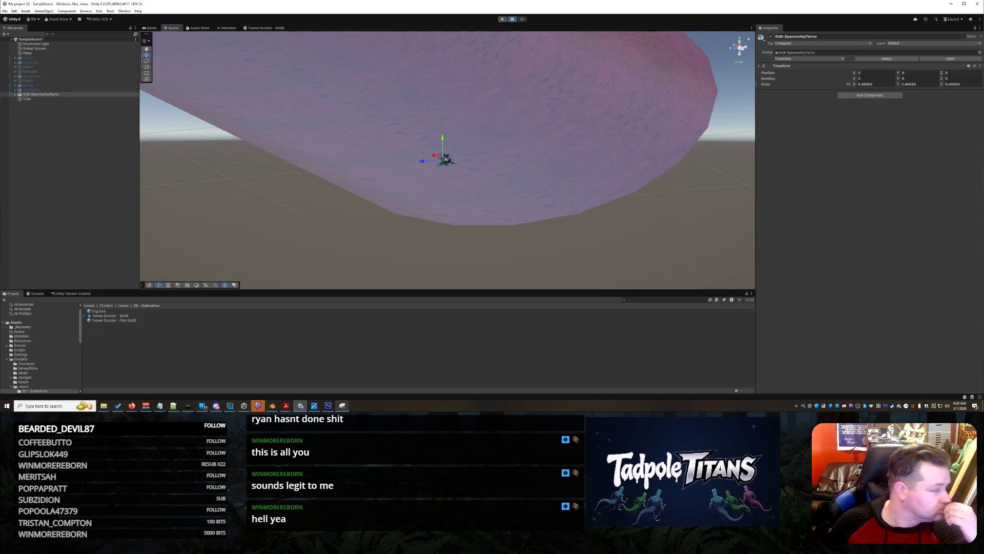
{"action": "left_click", "coordinate": [626, 73]}
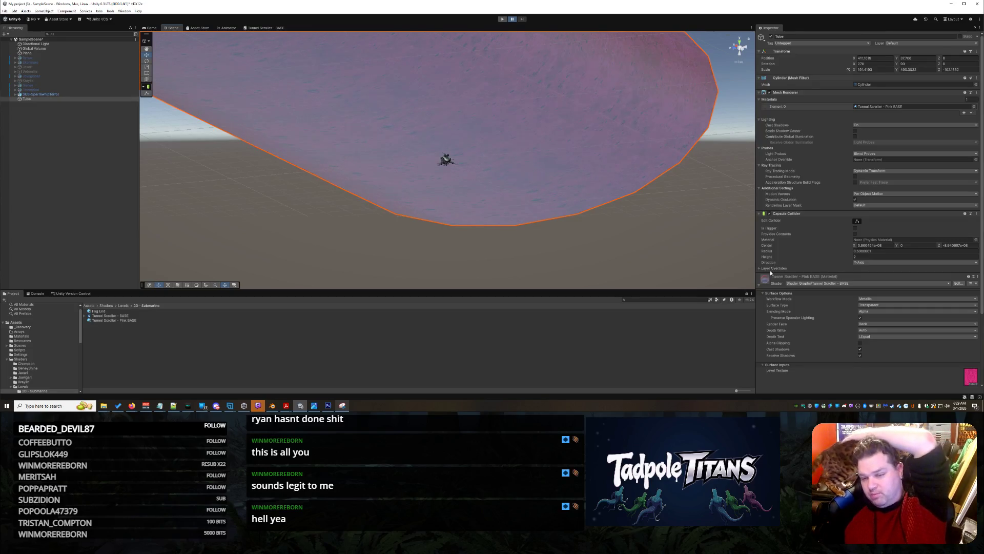
Step: Uncheck Receive Shadows in the Tube material's Surface Options
{"action": "left_click", "coordinate": [860, 355]}
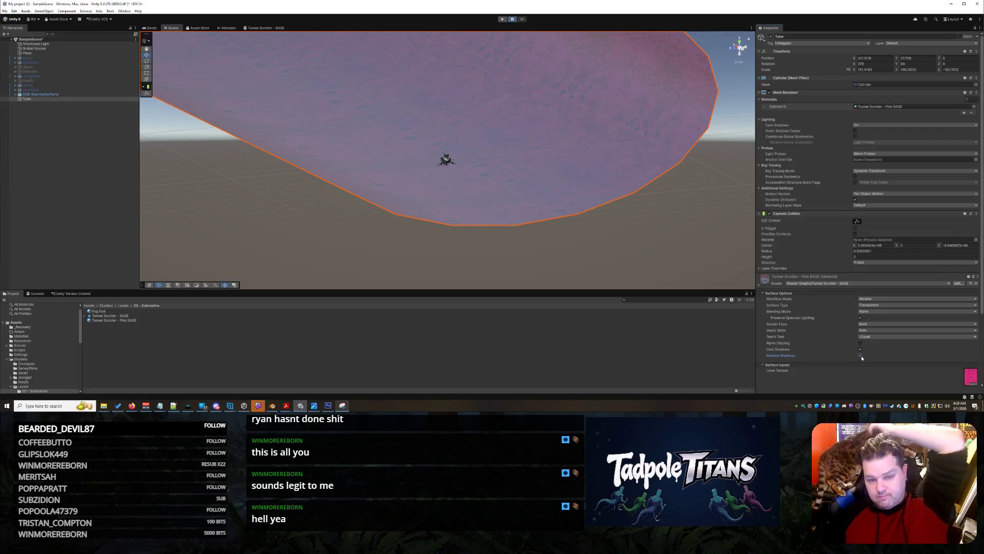
{"action": "left_click", "coordinate": [860, 356]}
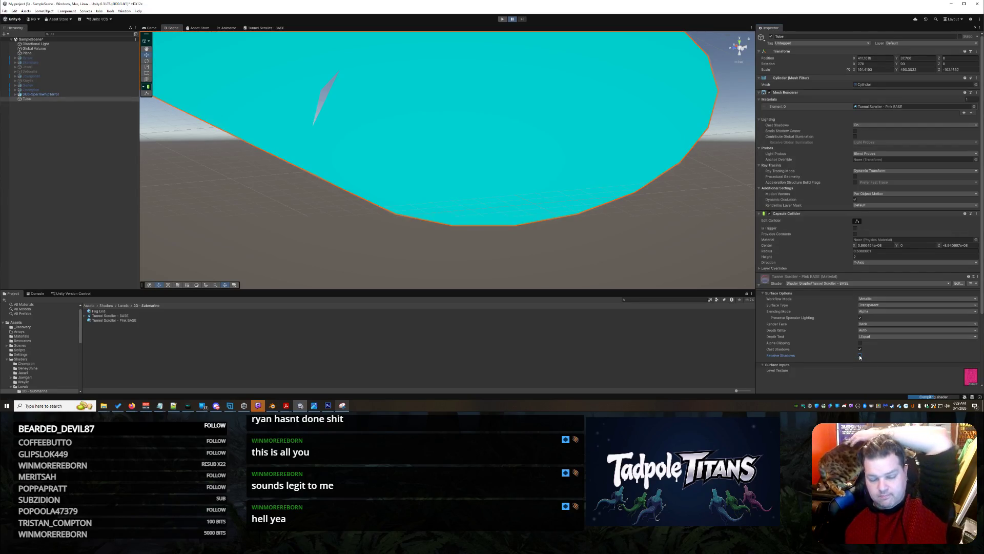
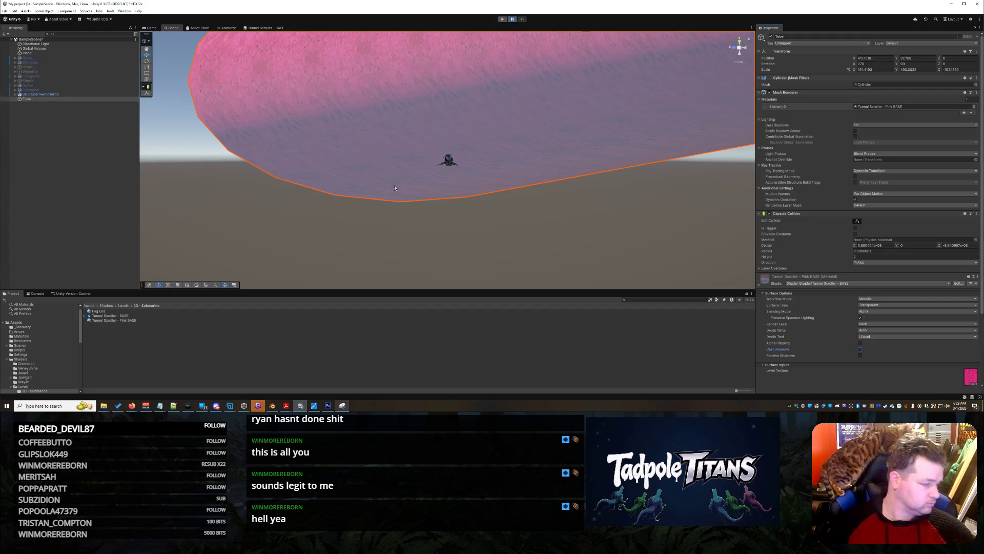
Step: Orbit, zoom and pan around the submarine and tube, taking a snip of the scene
{"action": "left_click", "coordinate": [221, 212]}
{"action": "right_click", "coordinate": [222, 212]}
{"action": "left_click_drag", "start_coordinate": [225, 216], "coordinate": [276, 186]}
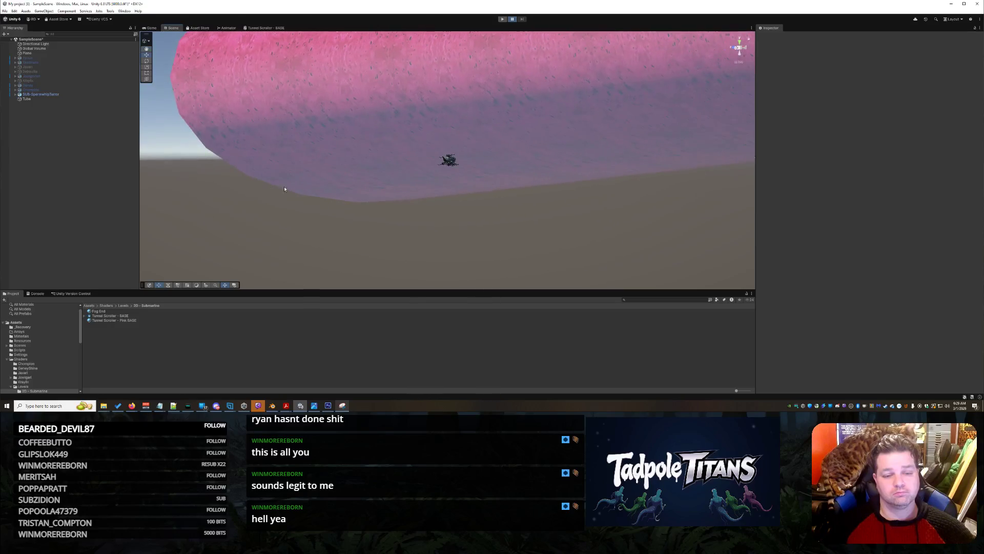
{"action": "left_click_drag", "start_coordinate": [298, 79], "coordinate": [559, 233]}
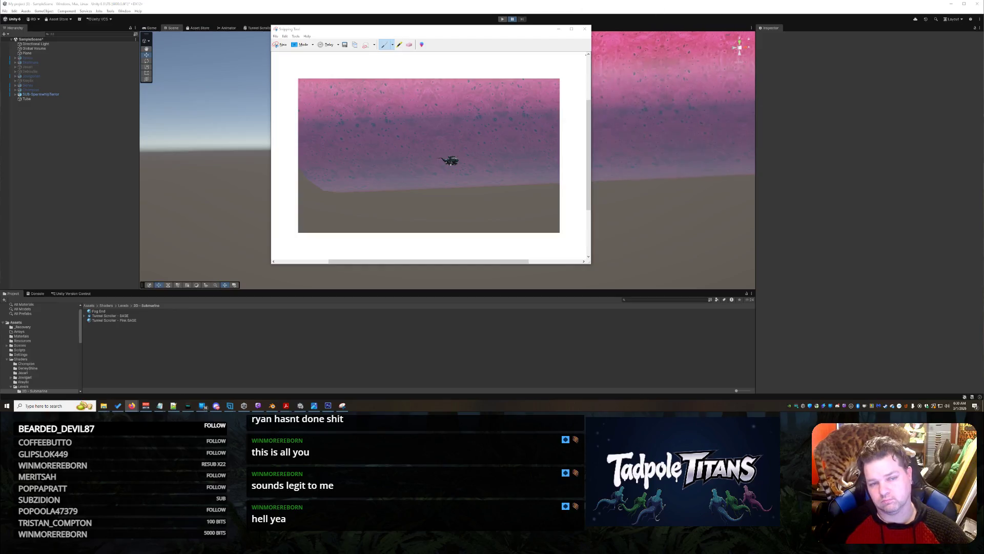
{"action": "left_click", "coordinate": [558, 29]}
{"action": "mouse_move", "coordinate": [529, 96]}
{"action": "left_mouse_down"}
{"action": "mouse_move", "coordinate": [540, 121]}
{"action": "mouse_move", "coordinate": [589, 136]}
{"action": "mouse_move", "coordinate": [623, 167]}
{"action": "mouse_move", "coordinate": [635, 237]}
{"action": "mouse_move", "coordinate": [598, 226]}
{"action": "mouse_move", "coordinate": [577, 180]}
{"action": "mouse_move", "coordinate": [562, 172]}
{"action": "left_mouse_up"}
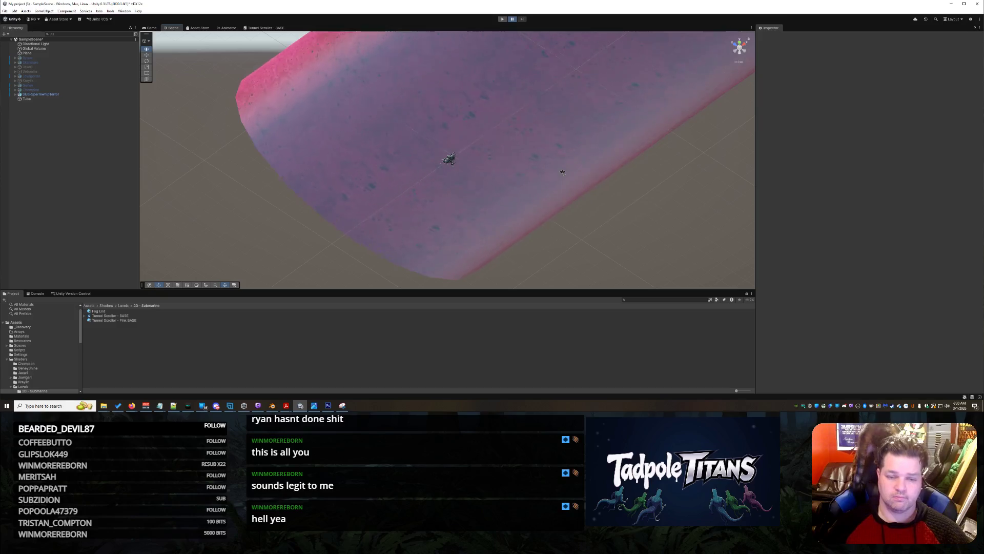
{"action": "mouse_move", "coordinate": [564, 172]}
{"action": "left_mouse_down"}
{"action": "mouse_move", "coordinate": [638, 94]}
{"action": "mouse_move", "coordinate": [619, 118]}
{"action": "mouse_move", "coordinate": [625, 106]}
{"action": "left_mouse_up"}
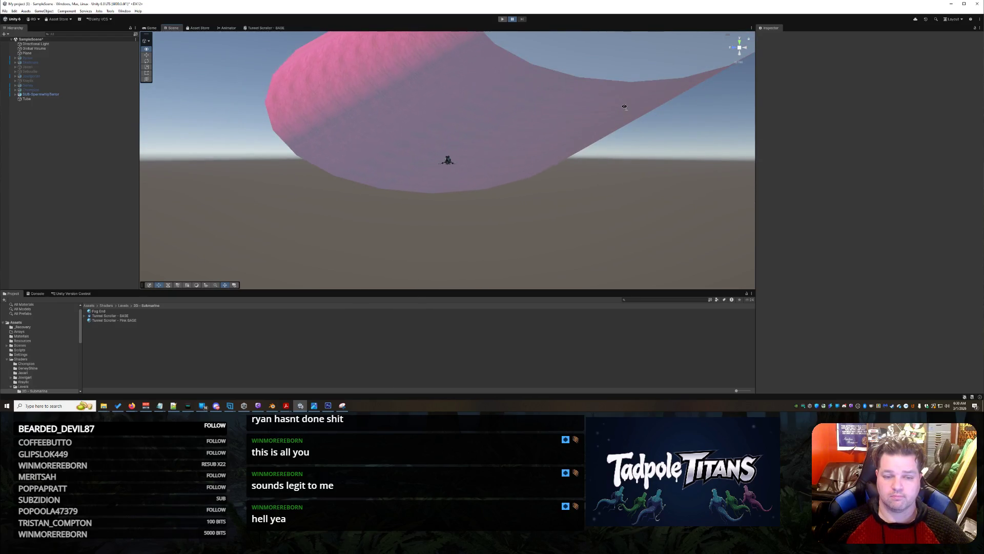
{"action": "scroll", "coordinate": [537, 134], "scroll_direction": "up", "scroll_amount": 10}
{"action": "scroll", "coordinate": [533, 149], "scroll_direction": "up", "scroll_amount": 8}
{"action": "mouse_move", "coordinate": [533, 143]}
{"action": "left_mouse_down"}
{"action": "mouse_move", "coordinate": [514, 164]}
{"action": "mouse_move", "coordinate": [595, 149]}
{"action": "mouse_move", "coordinate": [590, 141]}
{"action": "mouse_move", "coordinate": [517, 160]}
{"action": "left_mouse_up"}
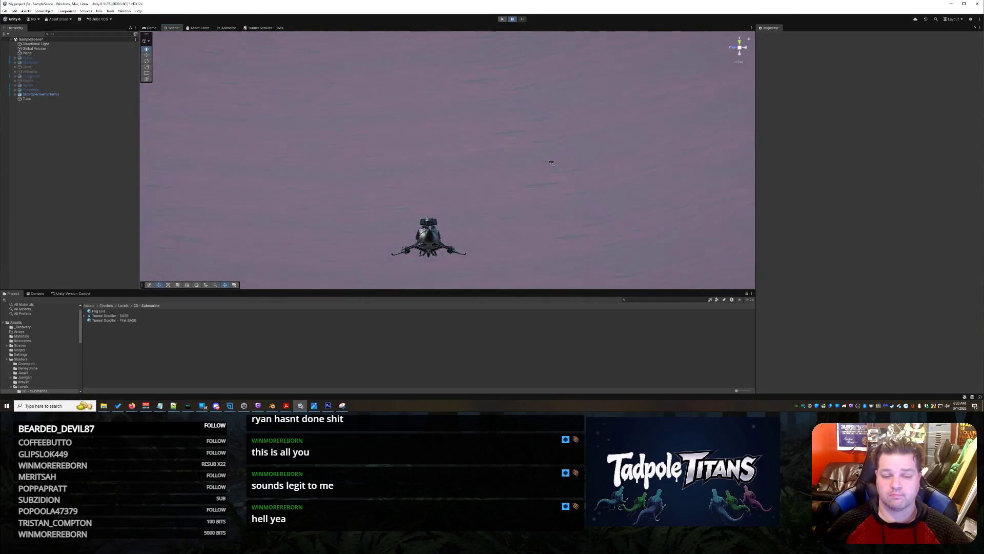
{"action": "left_click_drag", "start_coordinate": [581, 147], "coordinate": [553, 159]}
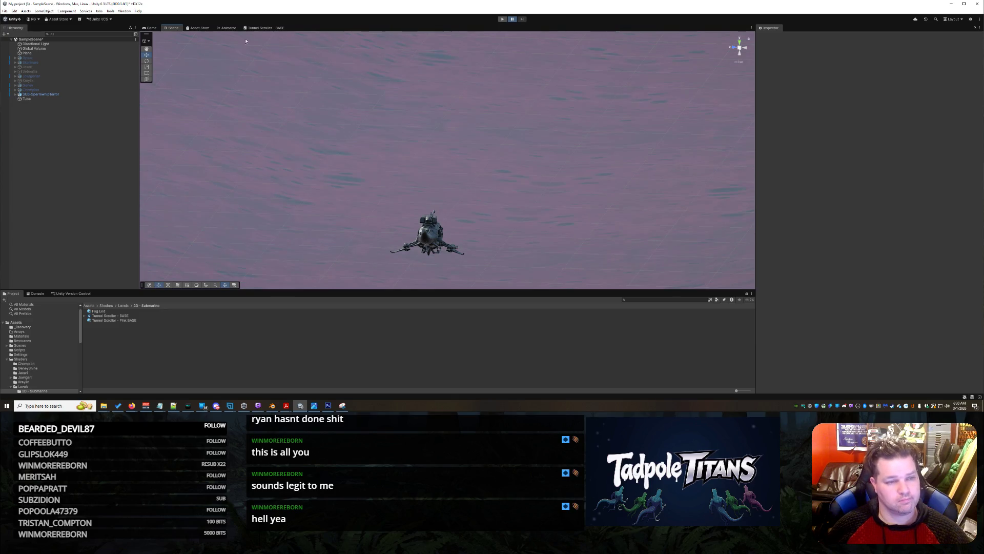
Step: Set the Tunnel Scroller - BASE graph's Material to Unlit and view the pink tunnel
{"action": "left_click", "coordinate": [261, 29]}
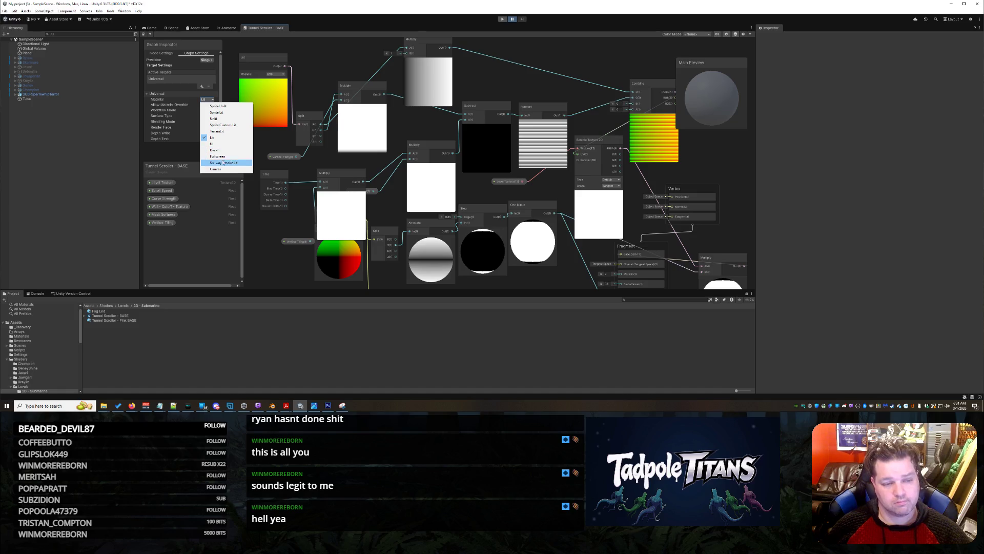
{"action": "left_click", "coordinate": [226, 117]}
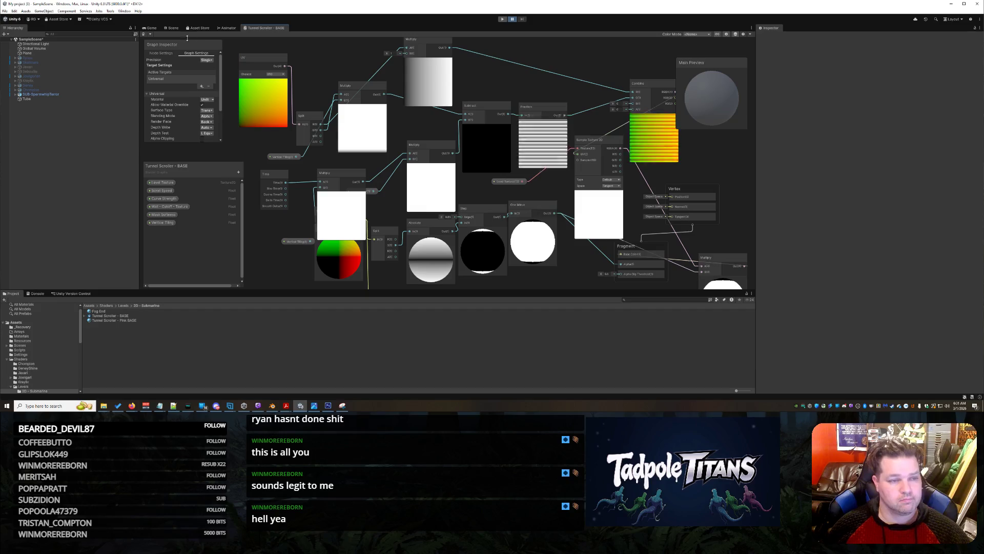
{"action": "left_click", "coordinate": [170, 29]}
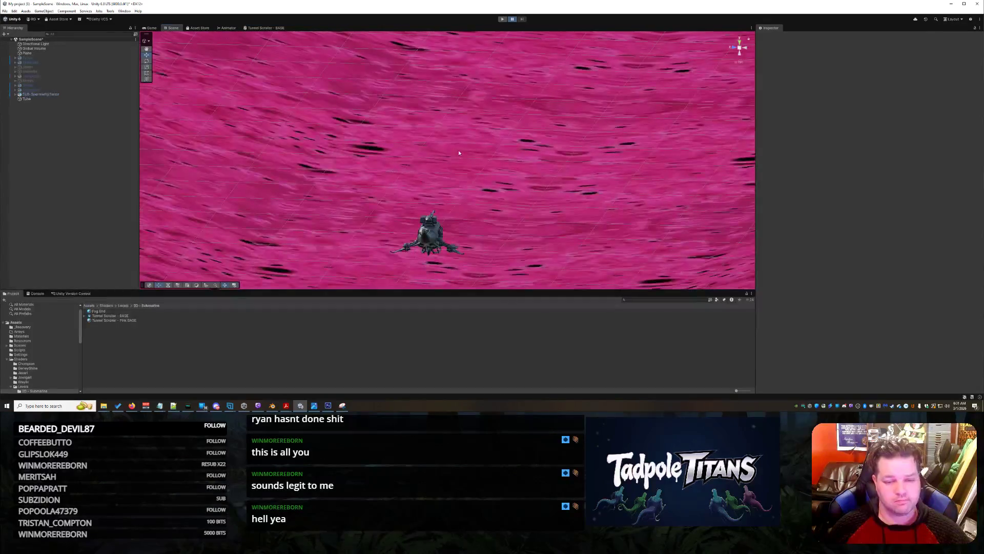
{"action": "scroll", "coordinate": [449, 143], "scroll_direction": "down", "scroll_amount": 10}
{"action": "mouse_move", "coordinate": [476, 133]}
{"action": "left_mouse_down"}
{"action": "mouse_move", "coordinate": [379, 149]}
{"action": "mouse_move", "coordinate": [325, 131]}
{"action": "mouse_move", "coordinate": [359, 162]}
{"action": "mouse_move", "coordinate": [594, 140]}
{"action": "mouse_move", "coordinate": [509, 170]}
{"action": "mouse_move", "coordinate": [523, 153]}
{"action": "mouse_move", "coordinate": [365, 195]}
{"action": "left_mouse_up"}
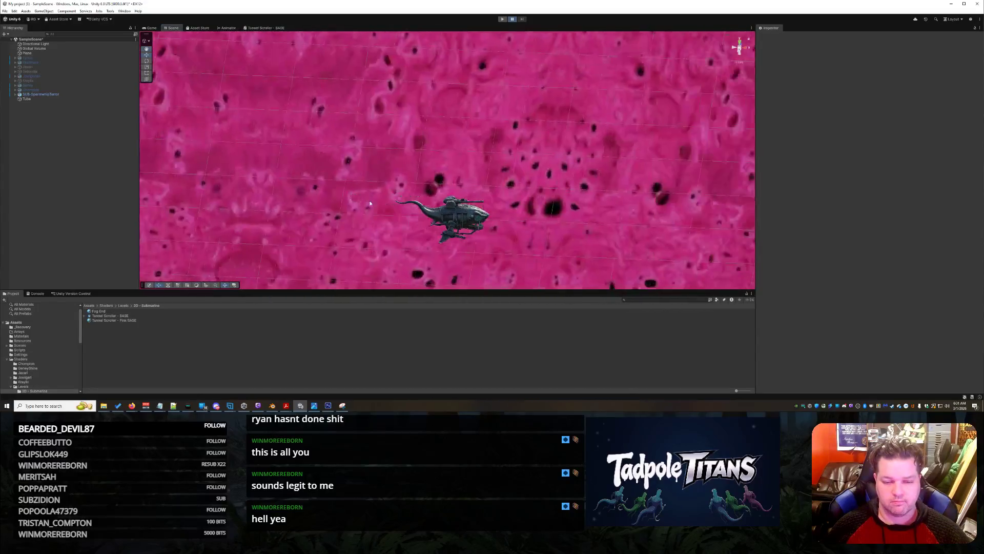
Step: Select the Tube and lower its Scroll Speed from 0.255 to 0.097
{"action": "scroll", "coordinate": [371, 203], "scroll_direction": "down", "scroll_amount": 5}
{"action": "left_click_drag", "start_coordinate": [371, 200], "coordinate": [502, 191]}
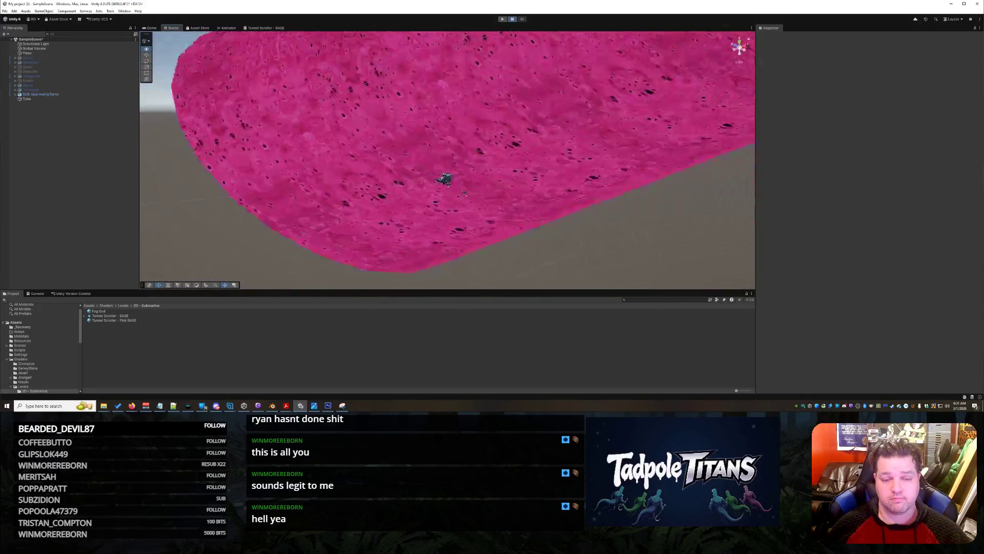
{"action": "left_click", "coordinate": [533, 189]}
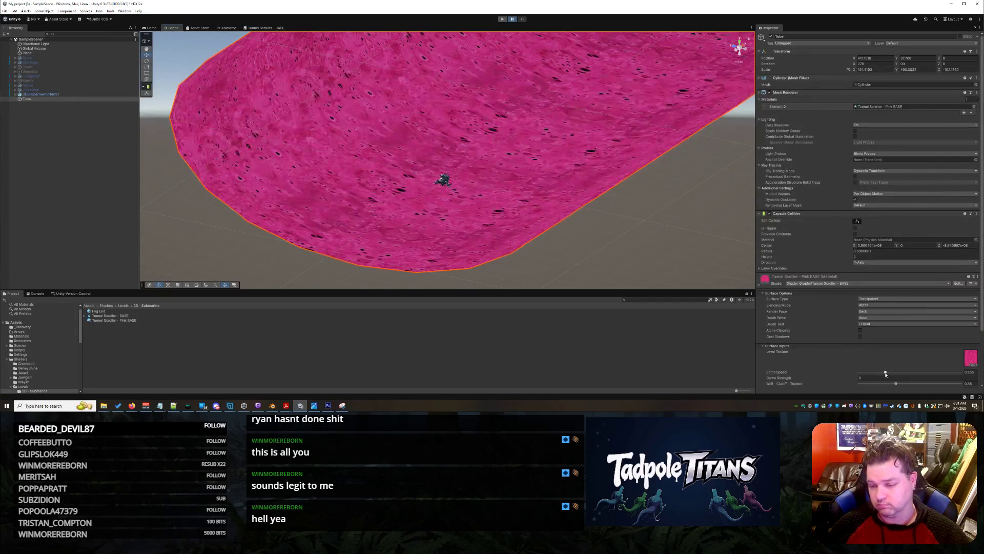
{"action": "left_click_drag", "start_coordinate": [886, 374], "coordinate": [869, 372]}
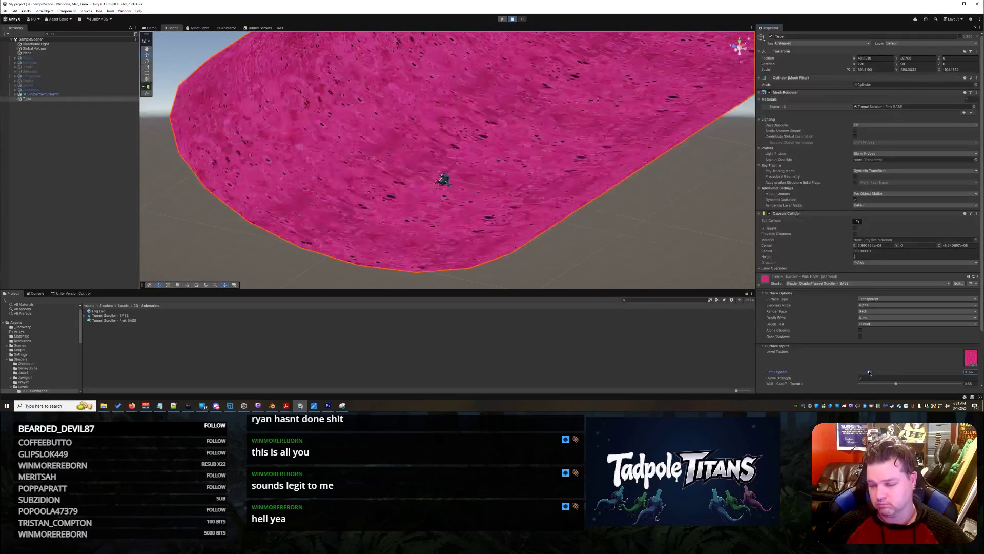
Step: View the tube upright, then bring the Tunnel Scroller - BASE shader graph back up
{"action": "mouse_move", "coordinate": [640, 154]}
{"action": "left_mouse_down"}
{"action": "mouse_move", "coordinate": [569, 181]}
{"action": "mouse_move", "coordinate": [518, 154]}
{"action": "mouse_move", "coordinate": [537, 181]}
{"action": "mouse_move", "coordinate": [580, 177]}
{"action": "left_mouse_up"}
{"action": "scroll", "coordinate": [597, 182], "scroll_direction": "up", "scroll_amount": 5}
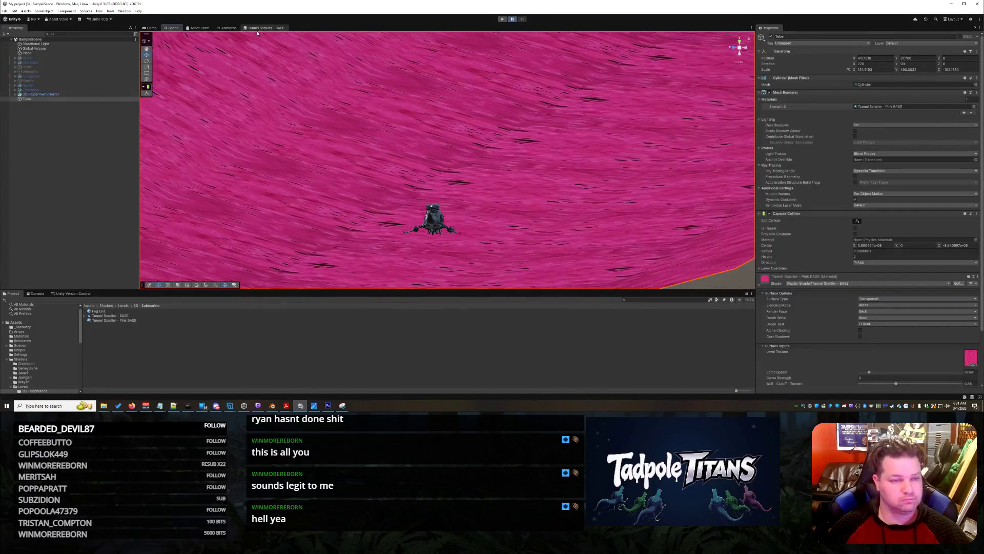
{"action": "left_click", "coordinate": [262, 27]}
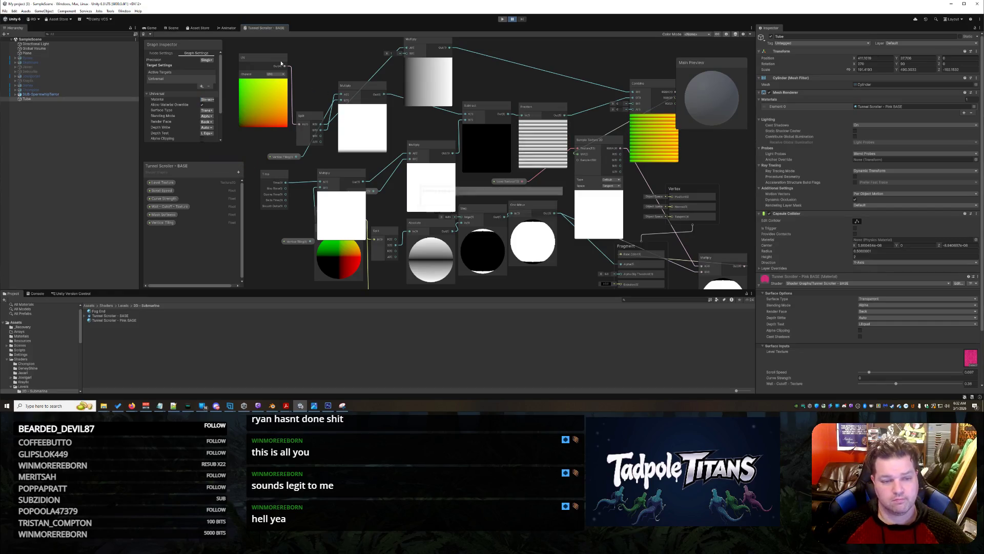
{"action": "left_click", "coordinate": [169, 27]}
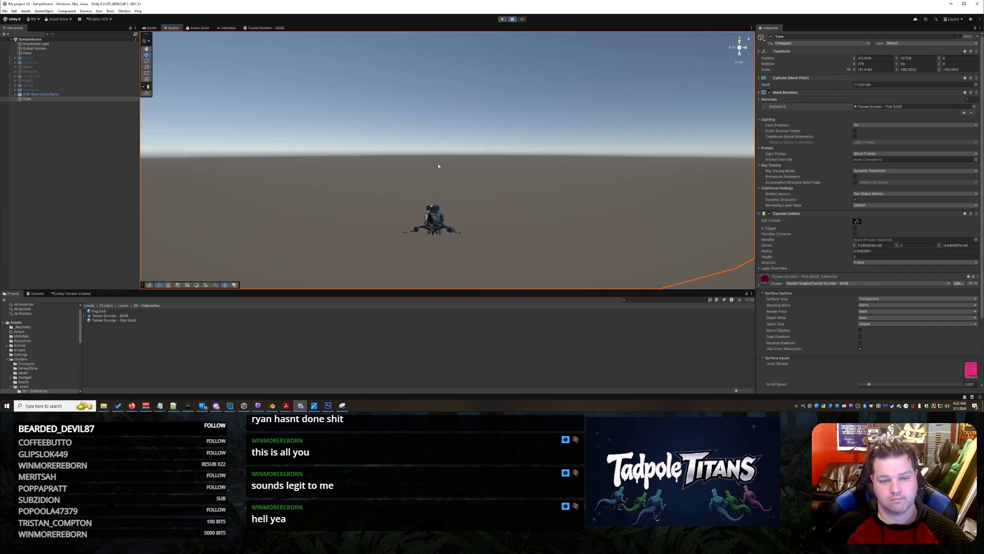
{"action": "mouse_move", "coordinate": [522, 158]}
{"action": "left_mouse_down"}
{"action": "mouse_move", "coordinate": [466, 138]}
{"action": "mouse_move", "coordinate": [282, 182]}
{"action": "mouse_move", "coordinate": [550, 155]}
{"action": "mouse_move", "coordinate": [505, 150]}
{"action": "mouse_move", "coordinate": [404, 235]}
{"action": "mouse_move", "coordinate": [613, 189]}
{"action": "mouse_move", "coordinate": [613, 219]}
{"action": "mouse_move", "coordinate": [476, 218]}
{"action": "mouse_move", "coordinate": [516, 208]}
{"action": "mouse_move", "coordinate": [506, 216]}
{"action": "mouse_move", "coordinate": [513, 212]}
{"action": "mouse_move", "coordinate": [510, 246]}
{"action": "mouse_move", "coordinate": [521, 250]}
{"action": "mouse_move", "coordinate": [514, 275]}
{"action": "mouse_move", "coordinate": [503, 178]}
{"action": "mouse_move", "coordinate": [557, 175]}
{"action": "mouse_move", "coordinate": [502, 162]}
{"action": "mouse_move", "coordinate": [513, 140]}
{"action": "mouse_move", "coordinate": [512, 165]}
{"action": "mouse_move", "coordinate": [565, 156]}
{"action": "mouse_move", "coordinate": [521, 154]}
{"action": "left_mouse_up"}
{"action": "mouse_move", "coordinate": [466, 157]}
{"action": "left_mouse_down"}
{"action": "mouse_move", "coordinate": [564, 148]}
{"action": "mouse_move", "coordinate": [605, 205]}
{"action": "mouse_move", "coordinate": [583, 199]}
{"action": "mouse_move", "coordinate": [658, 170]}
{"action": "mouse_move", "coordinate": [614, 171]}
{"action": "mouse_move", "coordinate": [462, 123]}
{"action": "left_mouse_up"}
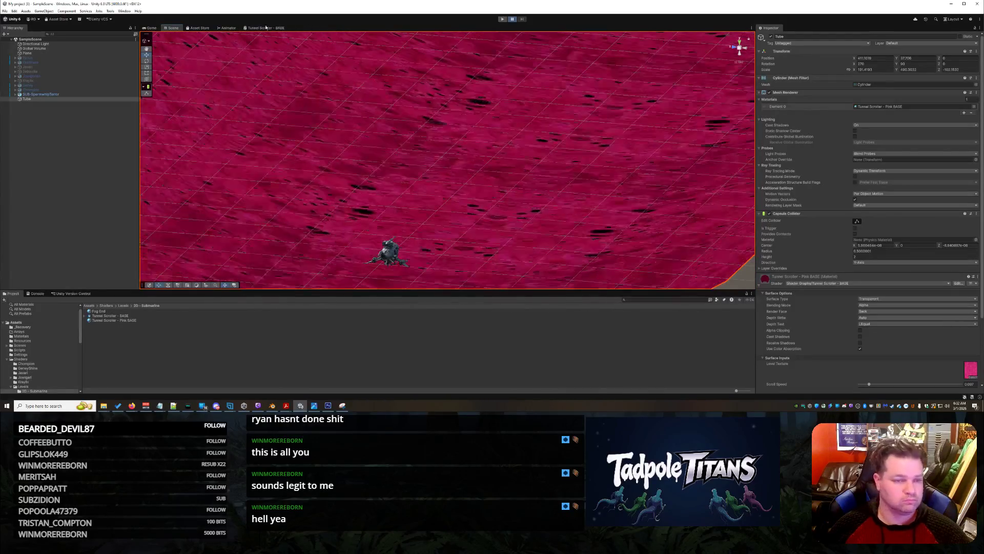
{"action": "left_click", "coordinate": [264, 28]}
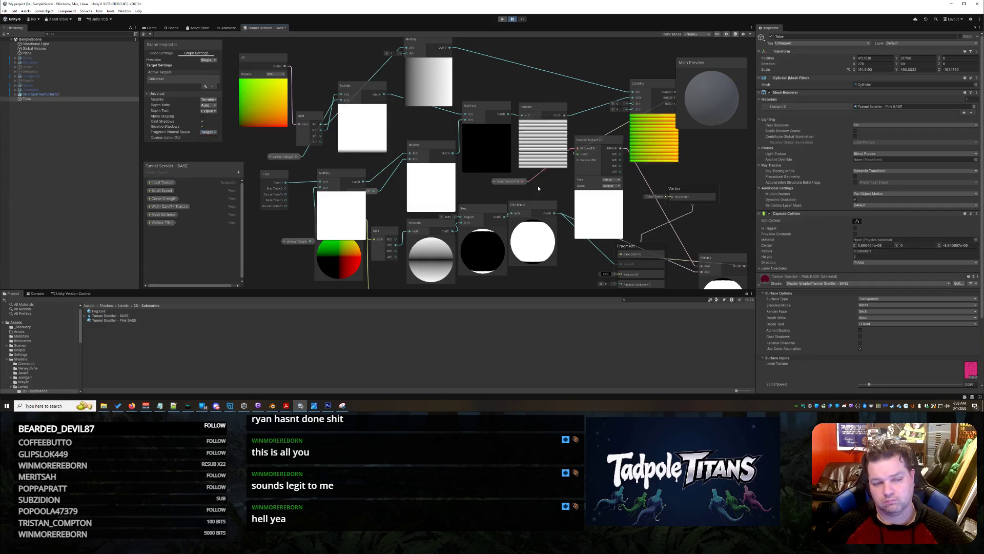
Step: Inspect the pink tube's edge in the scene, then return to the Tunnel Scroller - BASE graph
{"action": "left_click", "coordinate": [173, 28]}
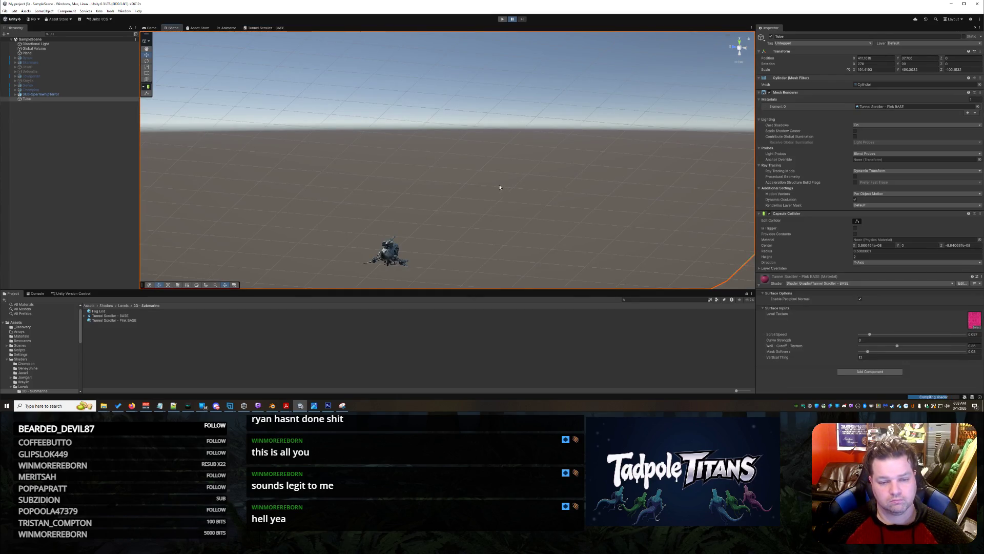
{"action": "mouse_move", "coordinate": [495, 181]}
{"action": "left_mouse_down"}
{"action": "mouse_move", "coordinate": [547, 148]}
{"action": "mouse_move", "coordinate": [508, 125]}
{"action": "mouse_move", "coordinate": [538, 72]}
{"action": "mouse_move", "coordinate": [640, 149]}
{"action": "mouse_move", "coordinate": [488, 193]}
{"action": "mouse_move", "coordinate": [417, 185]}
{"action": "mouse_move", "coordinate": [367, 156]}
{"action": "mouse_move", "coordinate": [565, 138]}
{"action": "mouse_move", "coordinate": [570, 183]}
{"action": "left_mouse_up"}
{"action": "scroll", "coordinate": [540, 184], "scroll_direction": "up", "scroll_amount": 10}
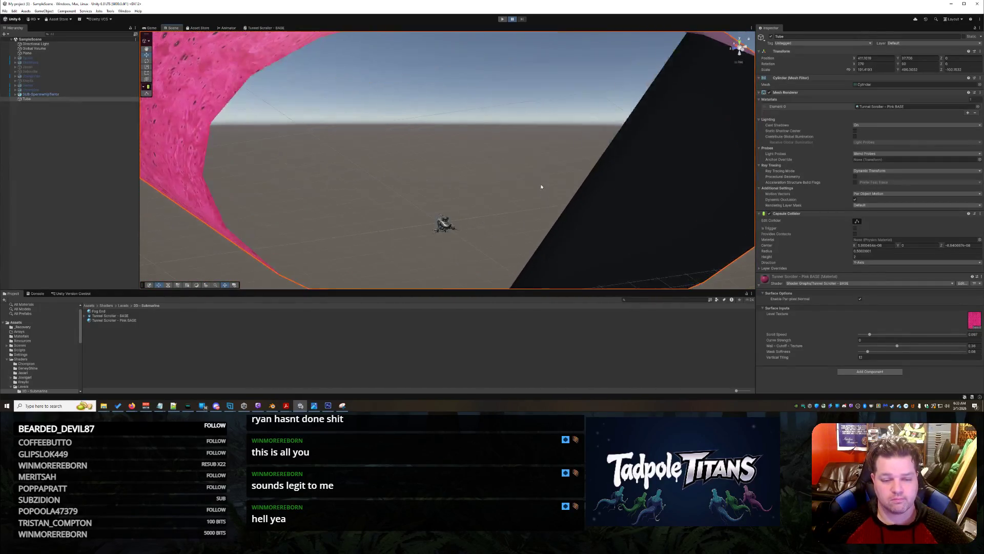
{"action": "mouse_move", "coordinate": [504, 183]}
{"action": "left_mouse_down"}
{"action": "mouse_move", "coordinate": [399, 184]}
{"action": "mouse_move", "coordinate": [526, 176]}
{"action": "left_mouse_up"}
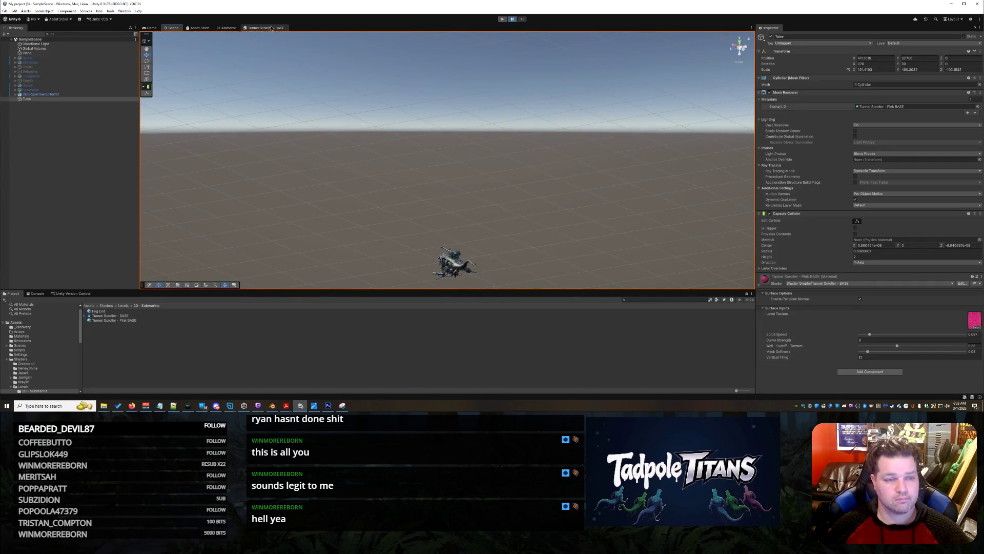
{"action": "left_click", "coordinate": [271, 28]}
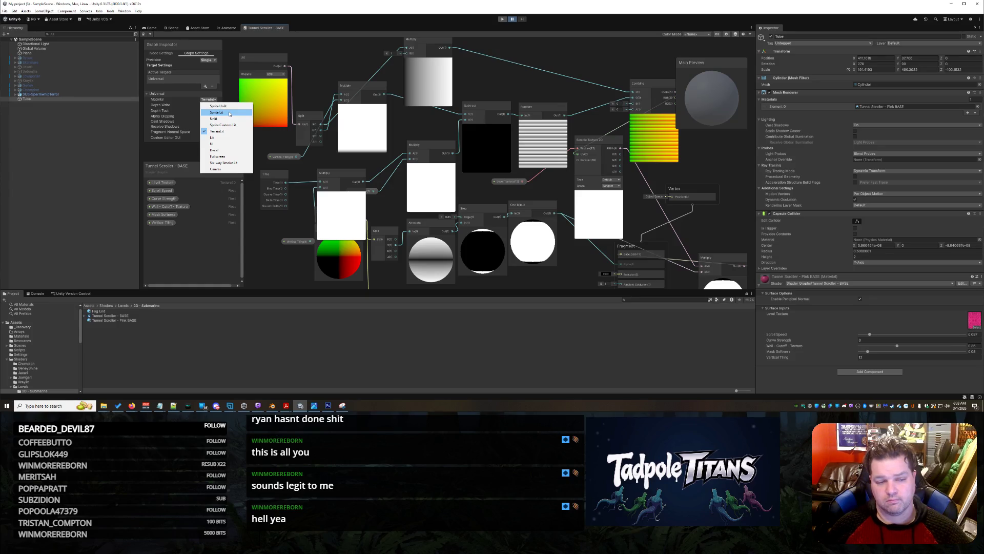
Step: Save the sprite-type Tunnel Scroller - BASE graph and view the tunnel texture face-on
{"action": "key", "text": "ctrl+s"}
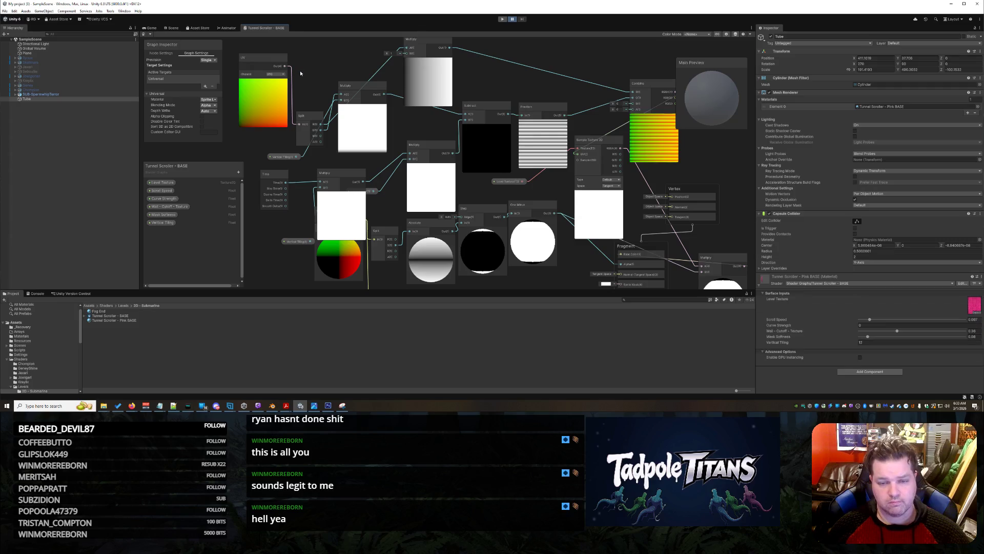
{"action": "left_click", "coordinate": [173, 28]}
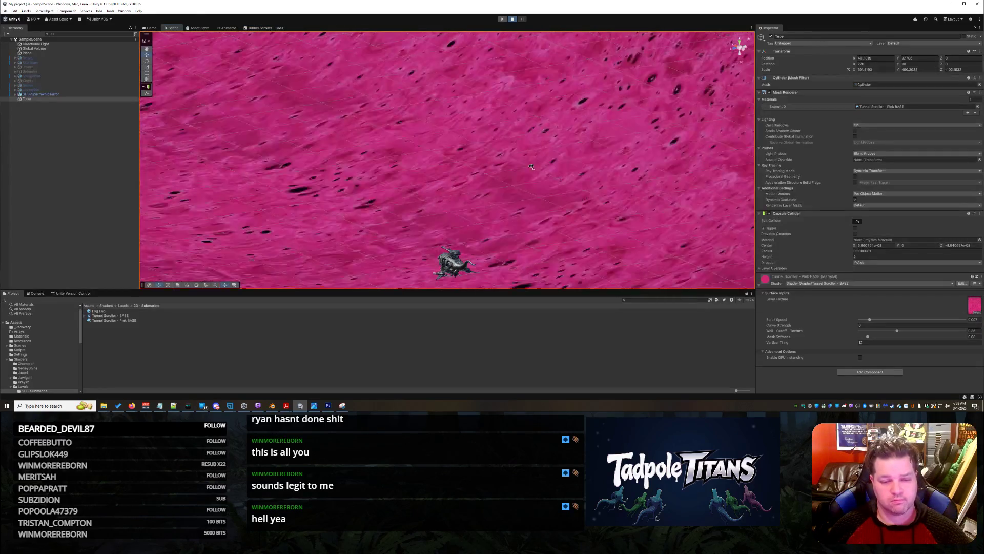
{"action": "mouse_move", "coordinate": [434, 144]}
{"action": "left_mouse_down"}
{"action": "mouse_move", "coordinate": [422, 170]}
{"action": "mouse_move", "coordinate": [501, 145]}
{"action": "mouse_move", "coordinate": [481, 149]}
{"action": "left_mouse_up"}
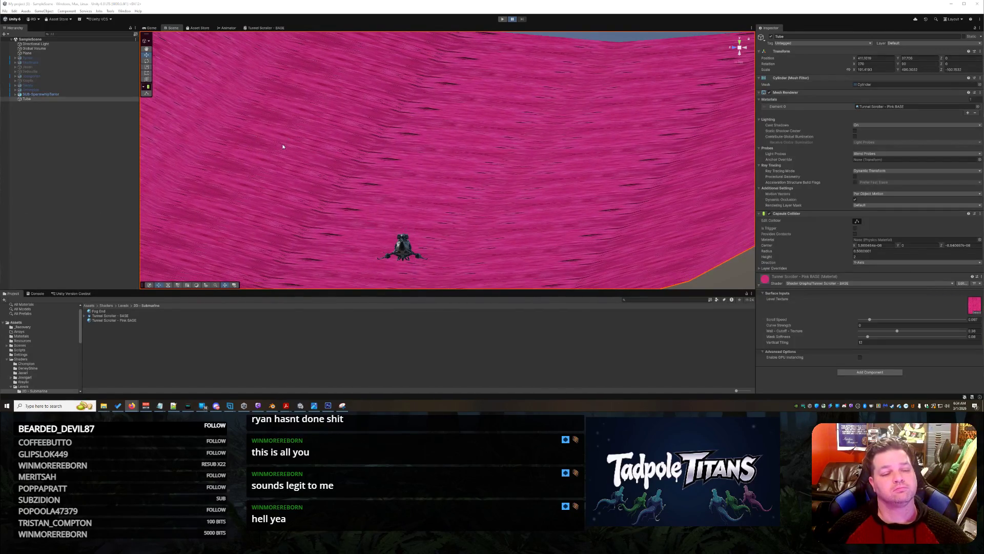
{"action": "left_click_drag", "start_coordinate": [280, 148], "coordinate": [501, 141]}
{"action": "scroll", "coordinate": [501, 140], "scroll_direction": "down", "scroll_amount": 10}
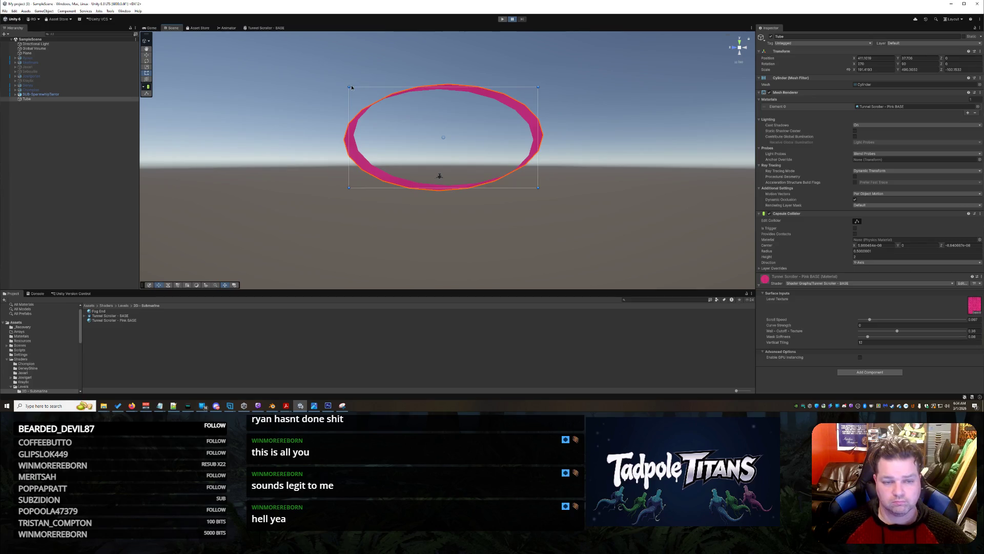
{"action": "left_click", "coordinate": [360, 89]}
{"action": "left_click", "coordinate": [413, 92]}
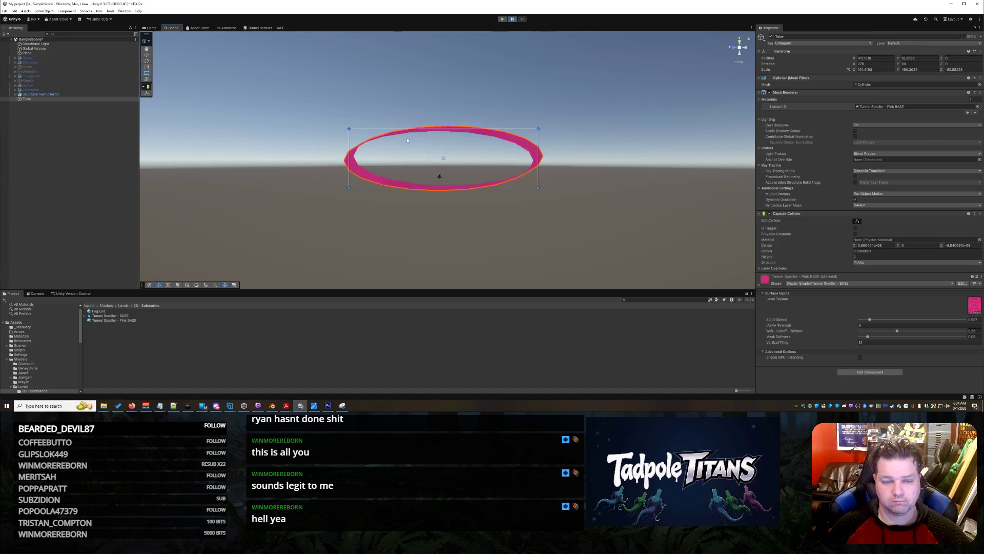
{"action": "left_click", "coordinate": [488, 217]}
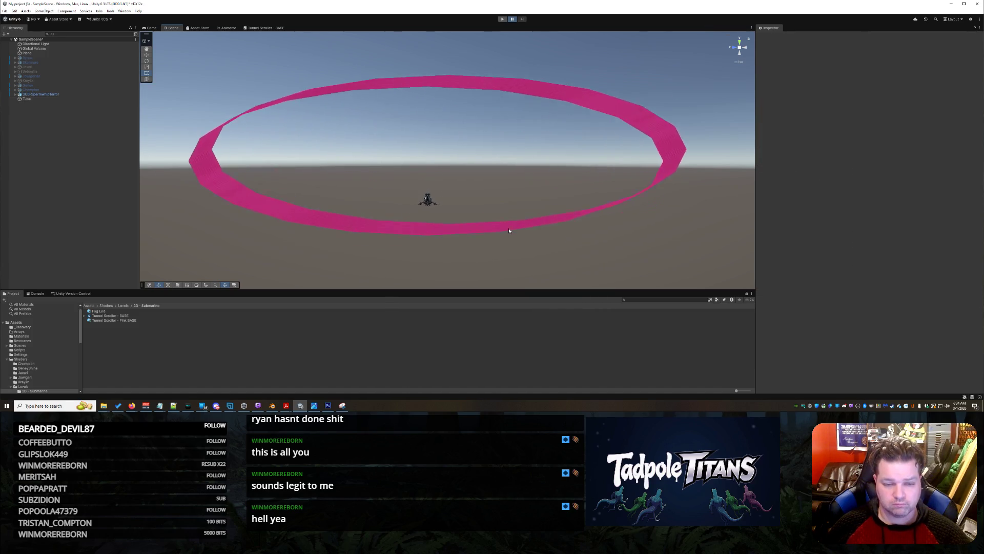
{"action": "scroll", "coordinate": [508, 228], "scroll_direction": "up", "scroll_amount": 10}
{"action": "scroll", "coordinate": [561, 237], "scroll_direction": "up", "scroll_amount": 10}
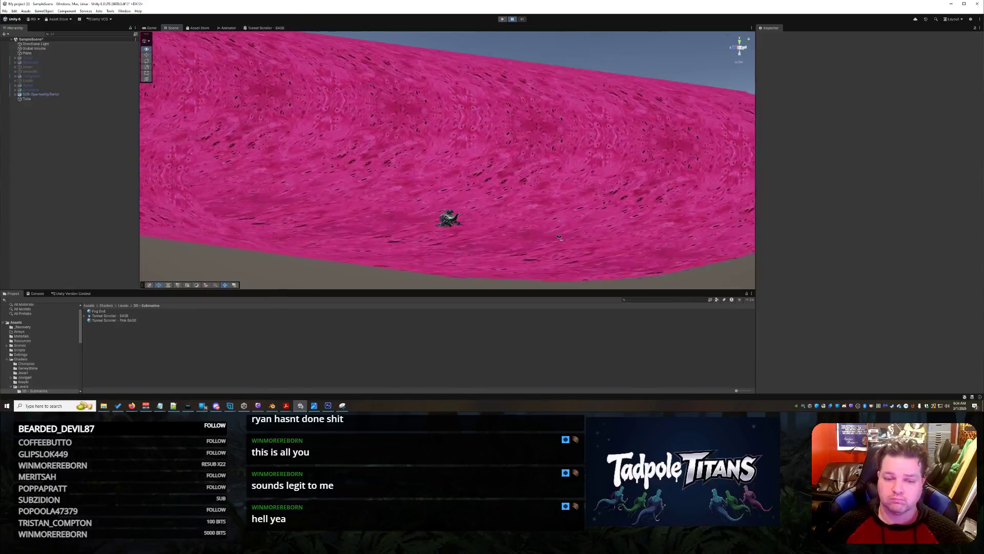
{"action": "mouse_move", "coordinate": [563, 234]}
{"action": "left_mouse_down"}
{"action": "mouse_move", "coordinate": [483, 233]}
{"action": "mouse_move", "coordinate": [568, 236]}
{"action": "mouse_move", "coordinate": [575, 247]}
{"action": "mouse_move", "coordinate": [581, 233]}
{"action": "mouse_move", "coordinate": [597, 233]}
{"action": "left_mouse_up"}
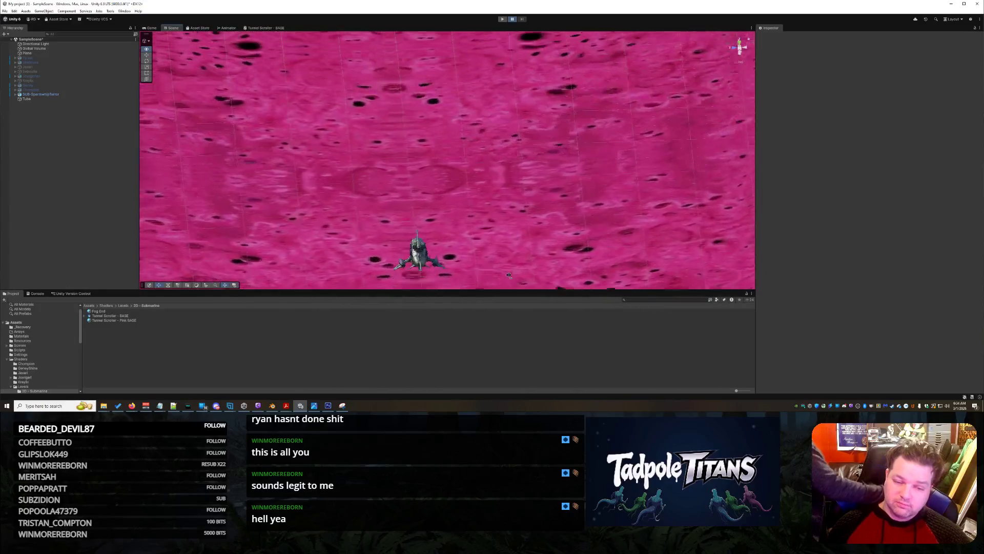
Step: Orbit and zoom in close on the submarine's turret and fins against the pink wall
{"action": "mouse_move", "coordinate": [544, 265]}
{"action": "left_mouse_down"}
{"action": "mouse_move", "coordinate": [471, 265]}
{"action": "mouse_move", "coordinate": [449, 299]}
{"action": "mouse_move", "coordinate": [449, 322]}
{"action": "left_mouse_up"}
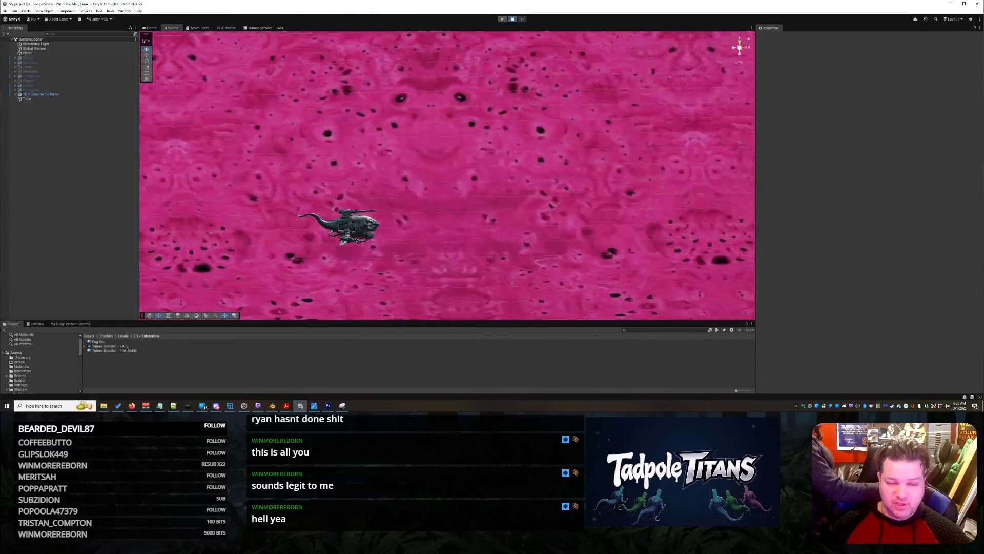
{"action": "mouse_move", "coordinate": [357, 241]}
{"action": "left_mouse_down"}
{"action": "mouse_move", "coordinate": [431, 267]}
{"action": "mouse_move", "coordinate": [611, 248]}
{"action": "mouse_move", "coordinate": [635, 227]}
{"action": "mouse_move", "coordinate": [409, 257]}
{"action": "mouse_move", "coordinate": [406, 269]}
{"action": "mouse_move", "coordinate": [425, 241]}
{"action": "mouse_move", "coordinate": [399, 256]}
{"action": "mouse_move", "coordinate": [282, 264]}
{"action": "mouse_move", "coordinate": [517, 269]}
{"action": "mouse_move", "coordinate": [404, 245]}
{"action": "mouse_move", "coordinate": [396, 259]}
{"action": "mouse_move", "coordinate": [439, 276]}
{"action": "left_mouse_up"}
{"action": "scroll", "coordinate": [407, 269], "scroll_direction": "up", "scroll_amount": 8}
{"action": "mouse_move", "coordinate": [594, 203]}
{"action": "left_mouse_down"}
{"action": "mouse_move", "coordinate": [718, 238]}
{"action": "mouse_move", "coordinate": [669, 236]}
{"action": "left_mouse_up"}
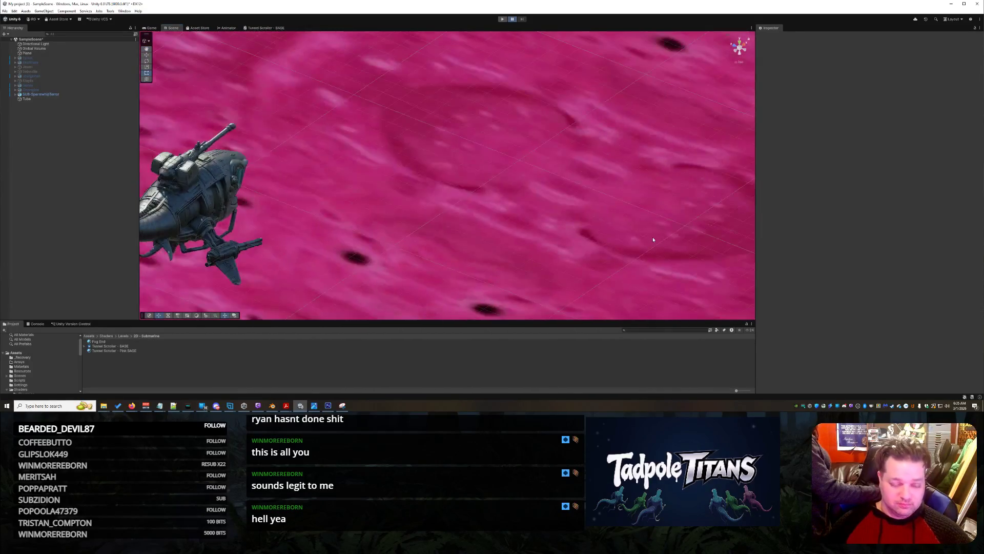
{"action": "right_click", "coordinate": [214, 197]}
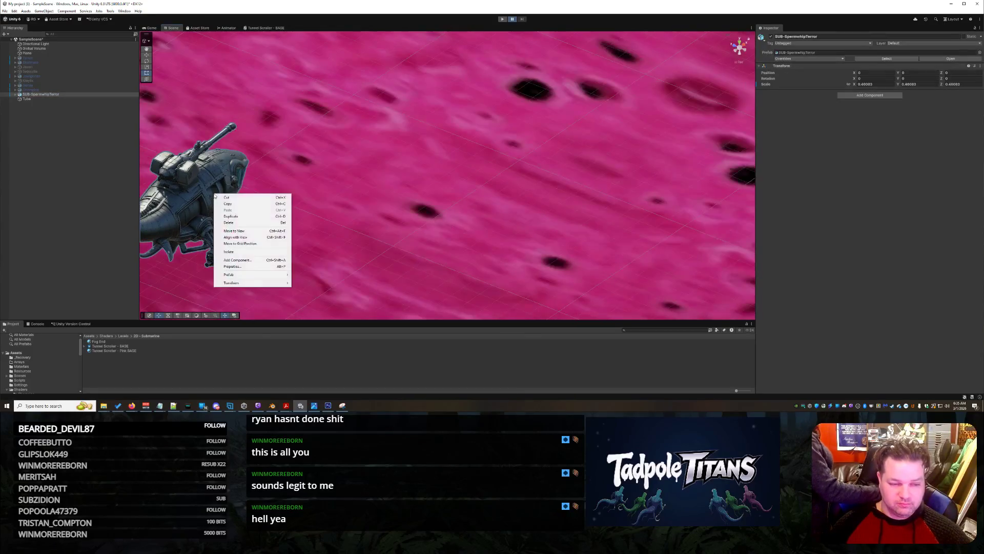
Step: Select BODY.001, then the Tube, showing its Tunnel Scroller - PINK BASE material
{"action": "left_click", "coordinate": [241, 201]}
{"action": "mouse_move", "coordinate": [499, 201]}
{"action": "left_mouse_down"}
{"action": "mouse_move", "coordinate": [502, 171]}
{"action": "mouse_move", "coordinate": [323, 203]}
{"action": "left_mouse_up"}
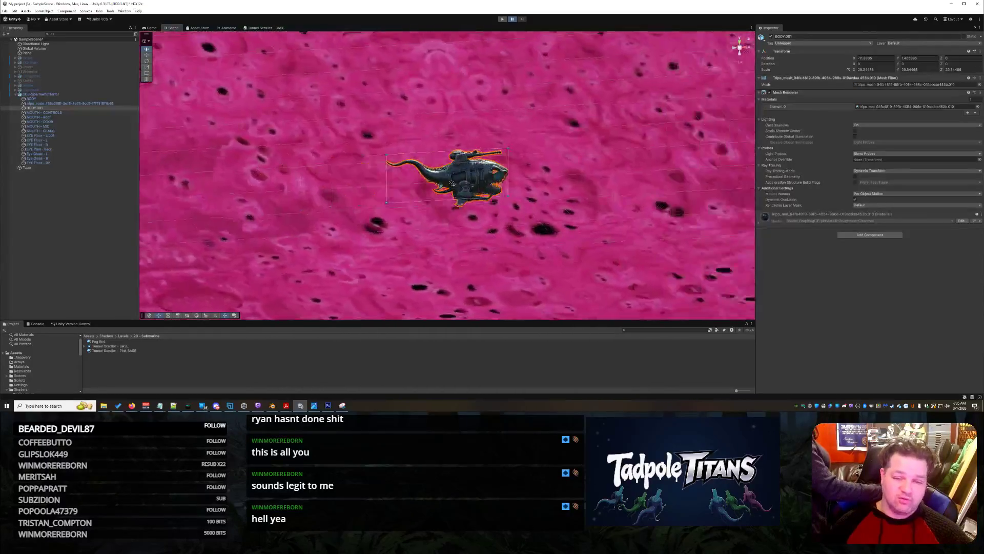
{"action": "left_click", "coordinate": [552, 220]}
{"action": "mouse_move", "coordinate": [552, 221]}
{"action": "left_mouse_down"}
{"action": "mouse_move", "coordinate": [427, 174]}
{"action": "mouse_move", "coordinate": [594, 230]}
{"action": "left_mouse_up"}
{"action": "scroll", "coordinate": [594, 230], "scroll_direction": "down", "scroll_amount": 5}
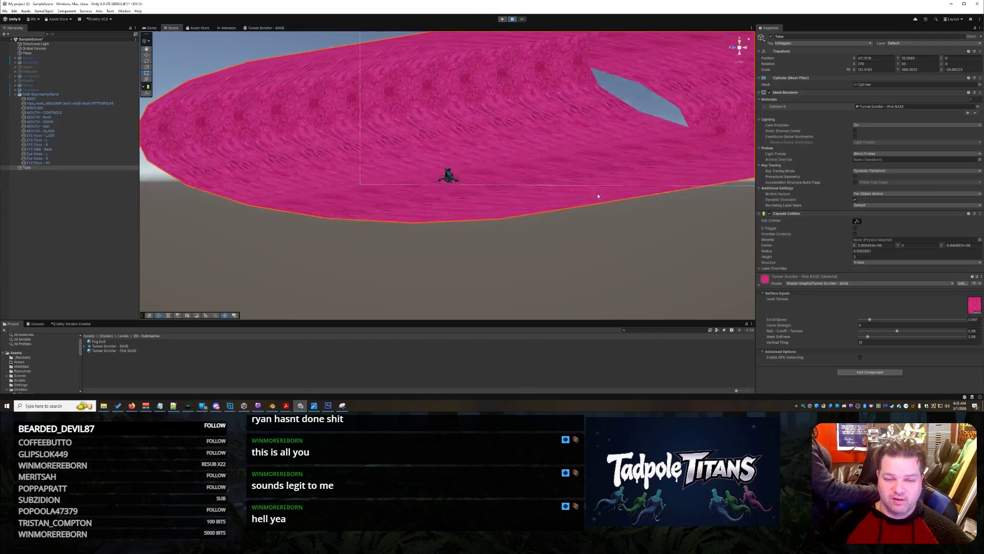
{"action": "left_click_drag", "start_coordinate": [597, 200], "coordinate": [618, 206]}
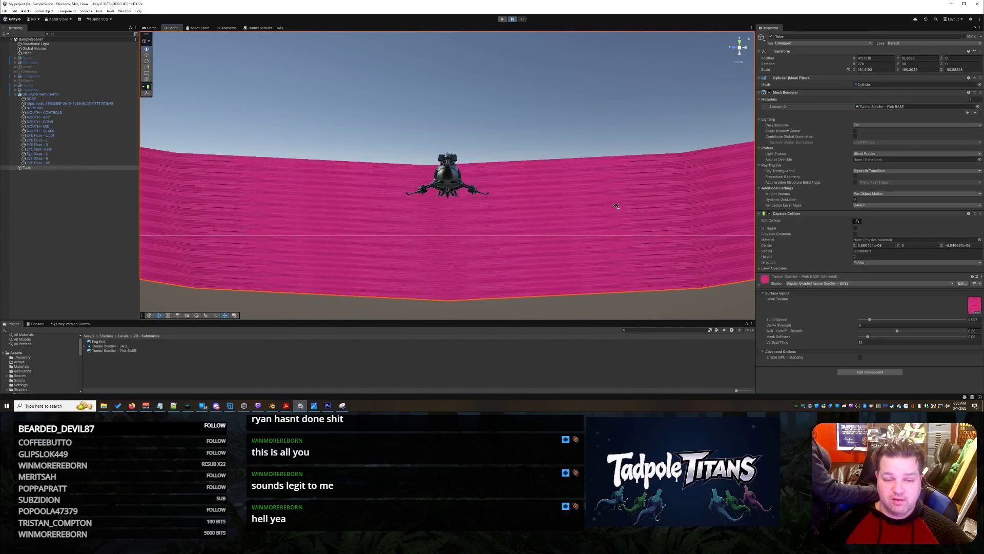
{"action": "left_click_drag", "start_coordinate": [615, 206], "coordinate": [624, 215]}
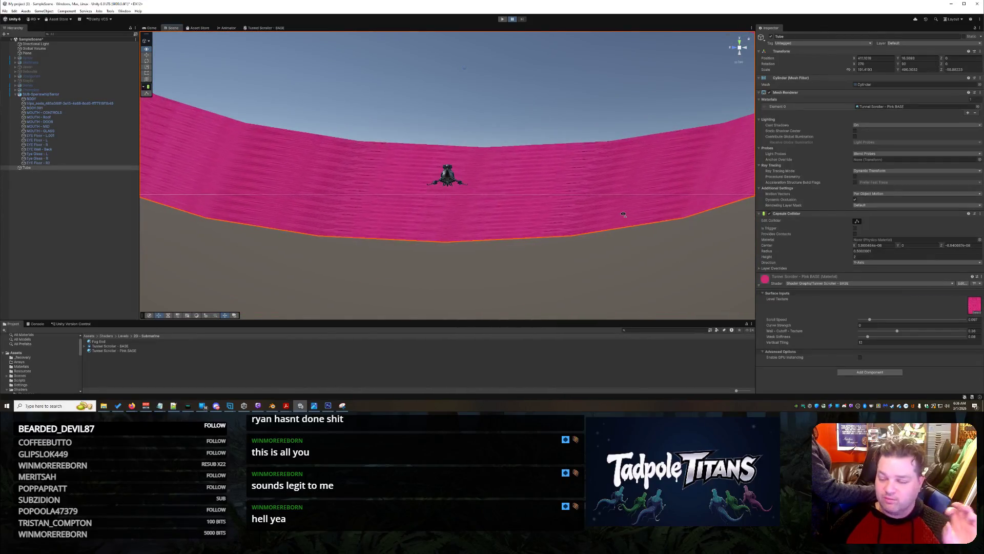
{"action": "mouse_move", "coordinate": [628, 250]}
{"action": "left_mouse_down"}
{"action": "mouse_move", "coordinate": [599, 239]}
{"action": "mouse_move", "coordinate": [608, 244]}
{"action": "mouse_move", "coordinate": [602, 177]}
{"action": "left_mouse_up"}
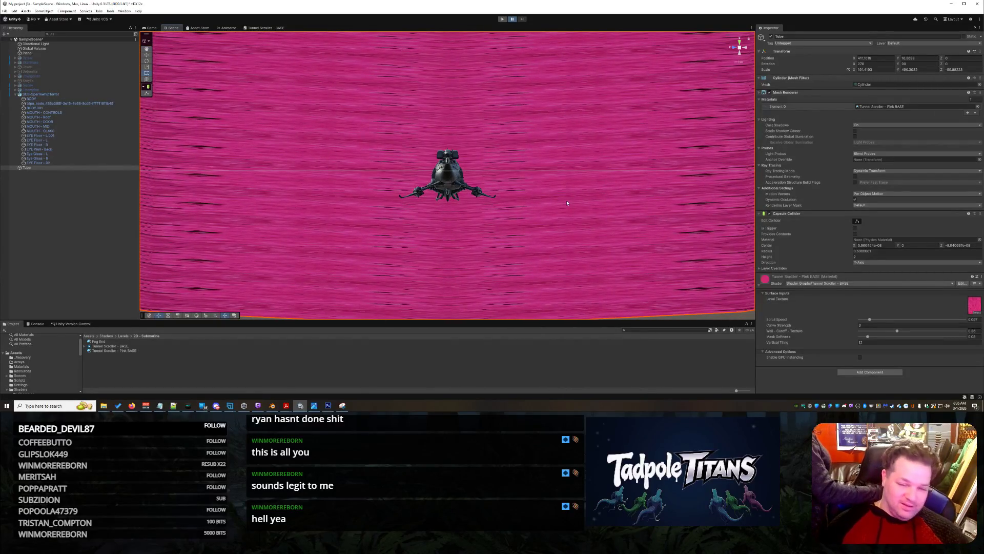
{"action": "left_click_drag", "start_coordinate": [460, 199], "coordinate": [461, 182]}
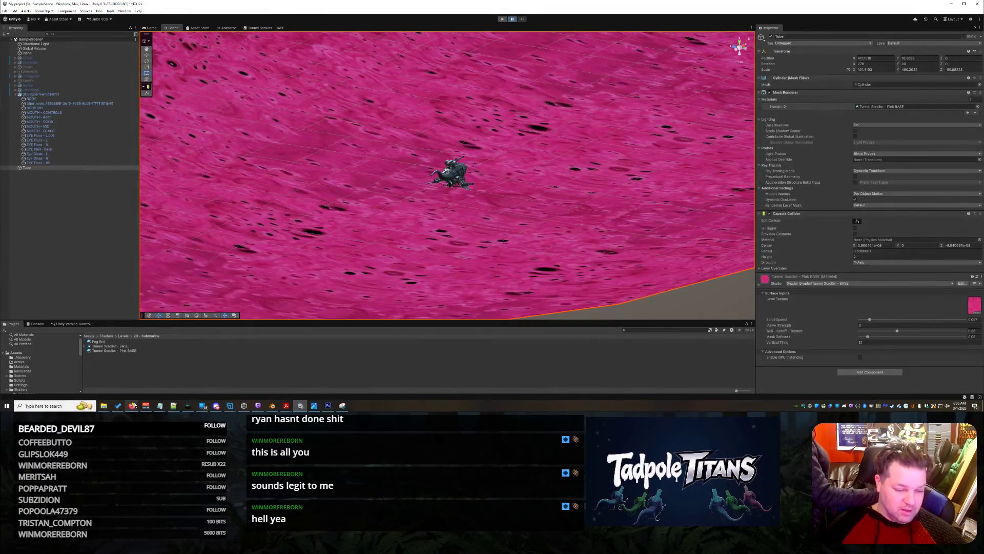
{"action": "mouse_move", "coordinate": [132, 405]}
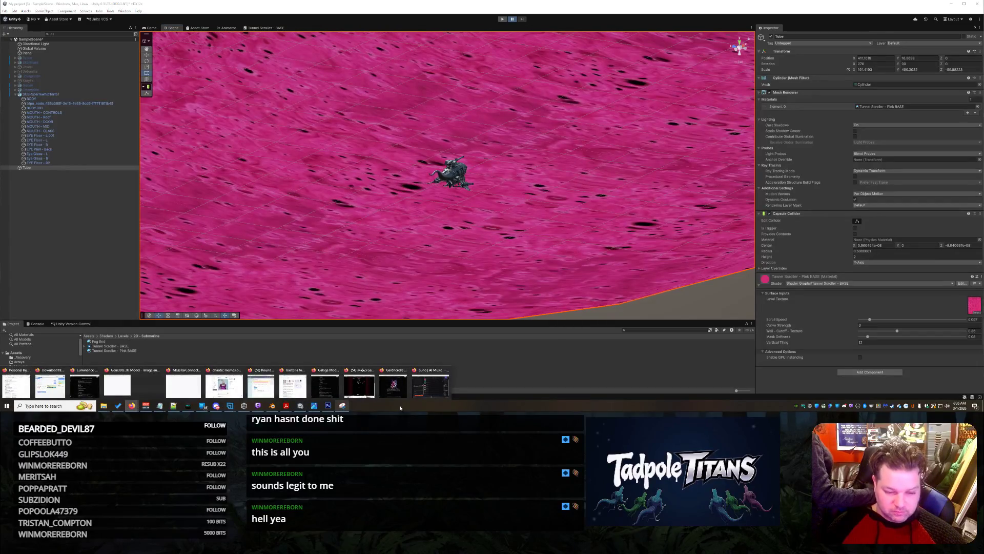
Step: Bring the Grok browser forward, scroll up the chat, and show the Prevotella spp up close images
{"action": "left_click", "coordinate": [393, 385]}
{"action": "scroll", "coordinate": [557, 231], "scroll_direction": "up", "scroll_amount": 15}
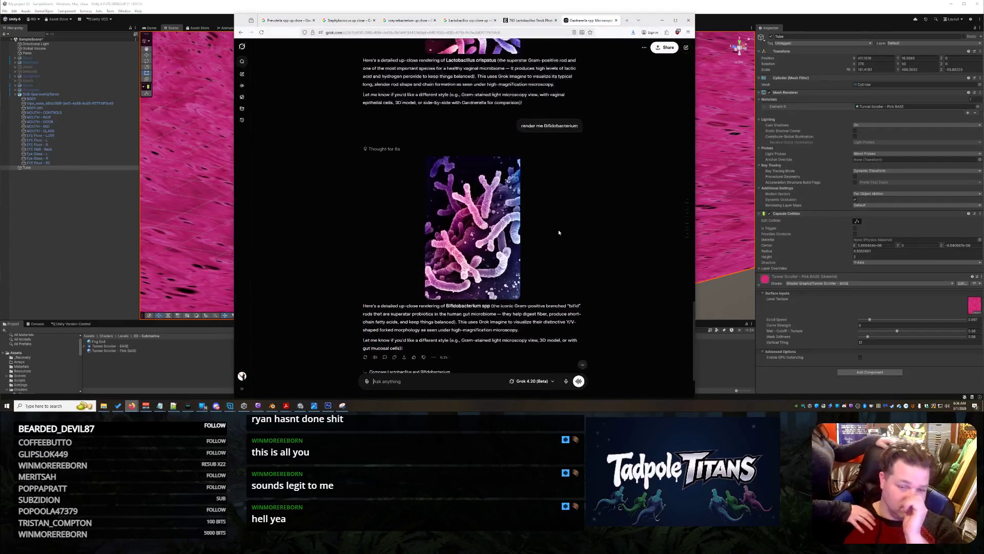
{"action": "scroll", "coordinate": [556, 232], "scroll_direction": "up", "scroll_amount": 8}
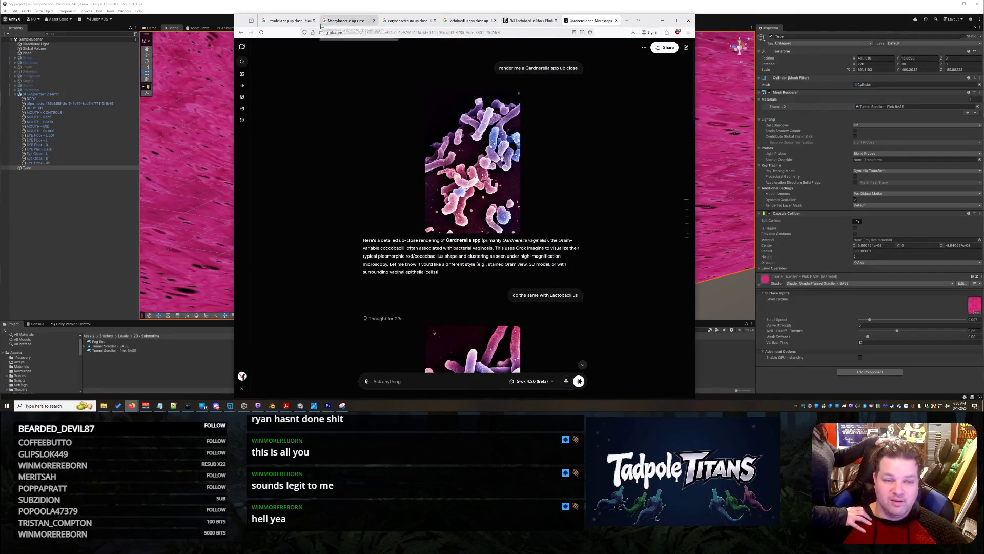
{"action": "left_click", "coordinate": [285, 21]}
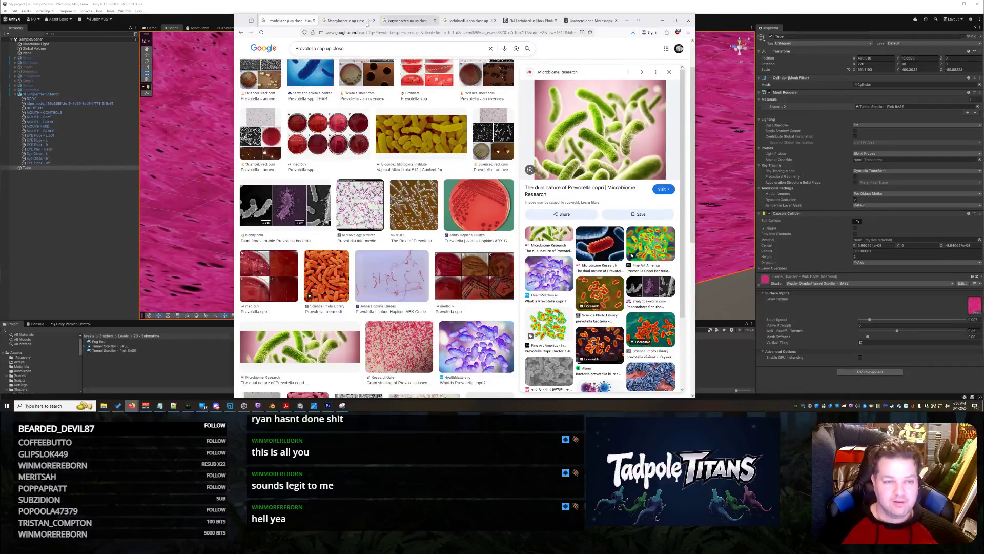
Step: Browse the Staphylococcus, corynebacterium, Lactobacillus and Getty photo results, then return to the Gardnerella chat
{"action": "left_click", "coordinate": [343, 21]}
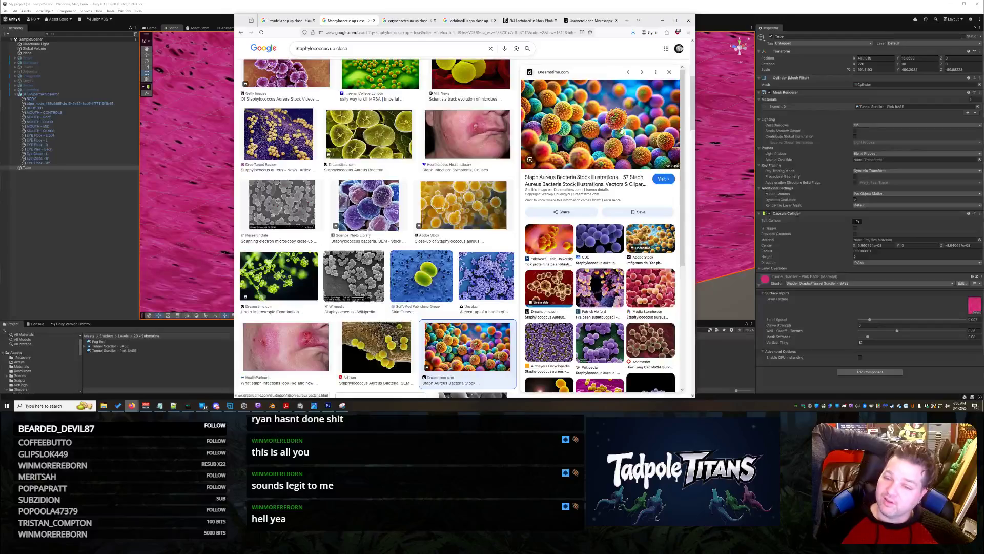
{"action": "left_click", "coordinate": [409, 21]}
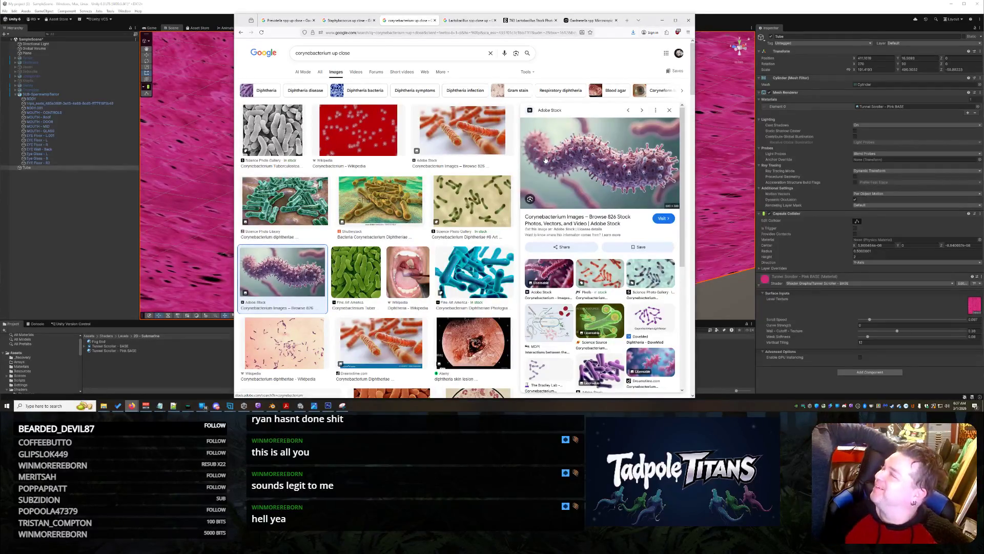
{"action": "left_click", "coordinate": [469, 20]}
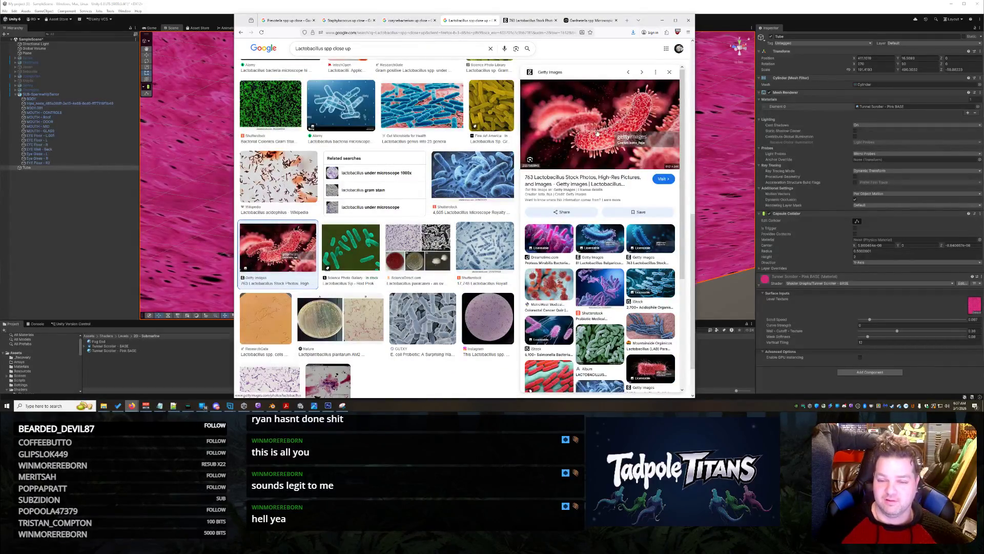
{"action": "left_click", "coordinate": [531, 21]}
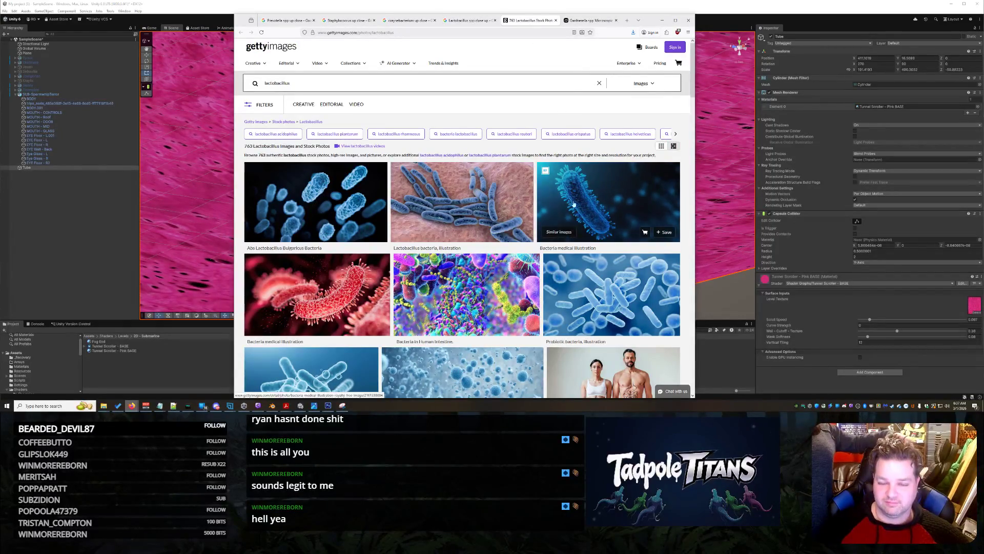
{"action": "left_click", "coordinate": [589, 21]}
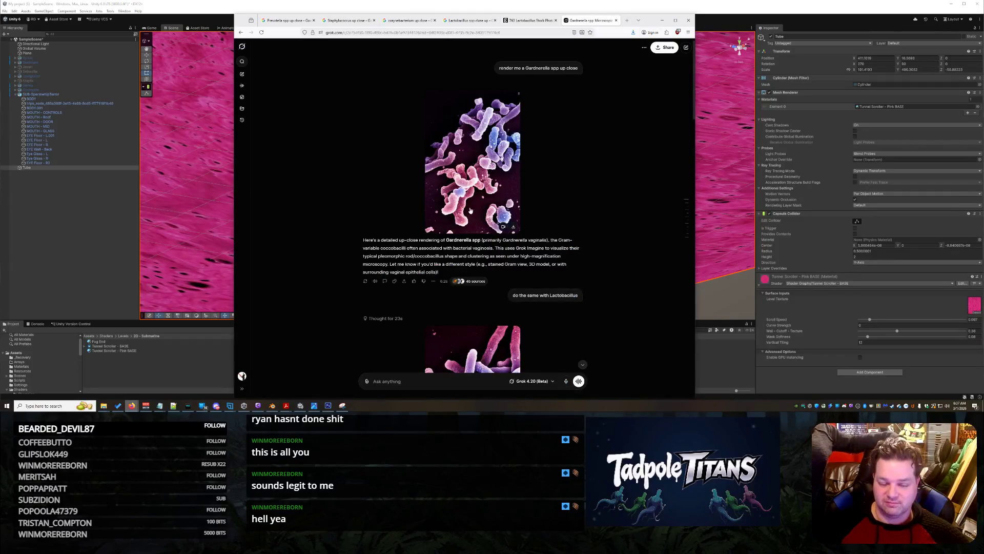
Step: Scroll through the Lactobacillus and Bifidobacterium renders, then Alt+Tab back to Unity
{"action": "scroll", "coordinate": [473, 202], "scroll_direction": "down", "scroll_amount": 2}
{"action": "scroll", "coordinate": [473, 202], "scroll_direction": "down", "scroll_amount": 5}
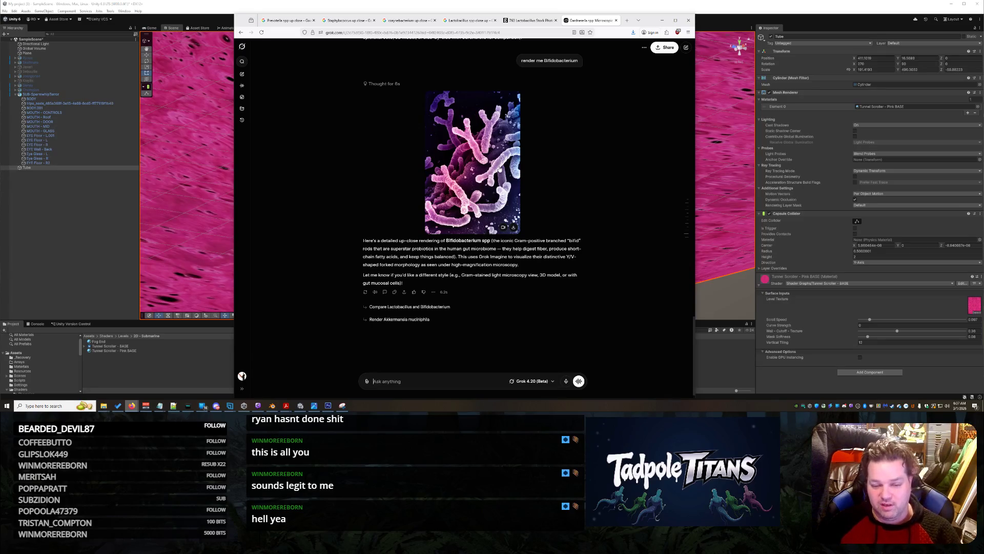
{"action": "scroll", "coordinate": [513, 195], "scroll_direction": "up", "scroll_amount": 5}
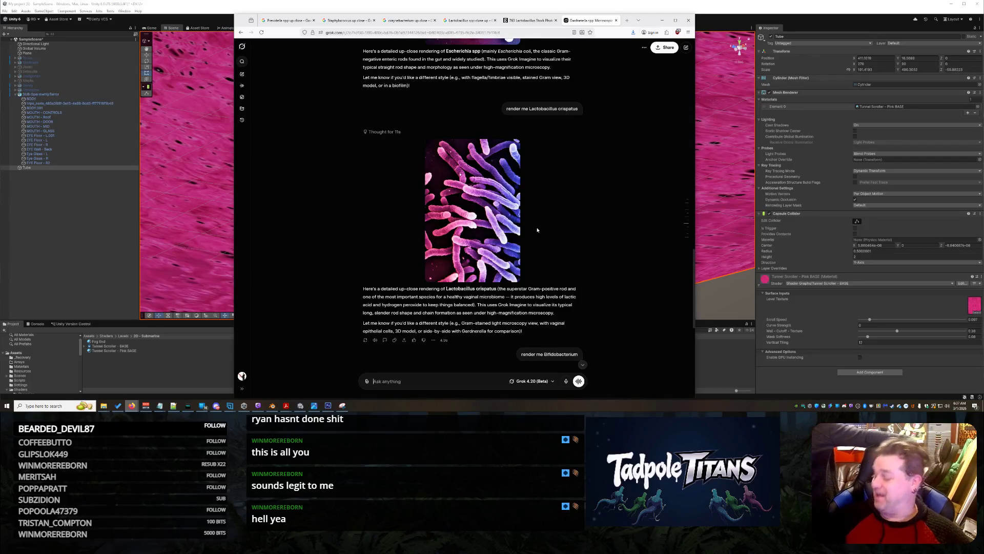
{"action": "scroll", "coordinate": [541, 228], "scroll_direction": "down", "scroll_amount": 6}
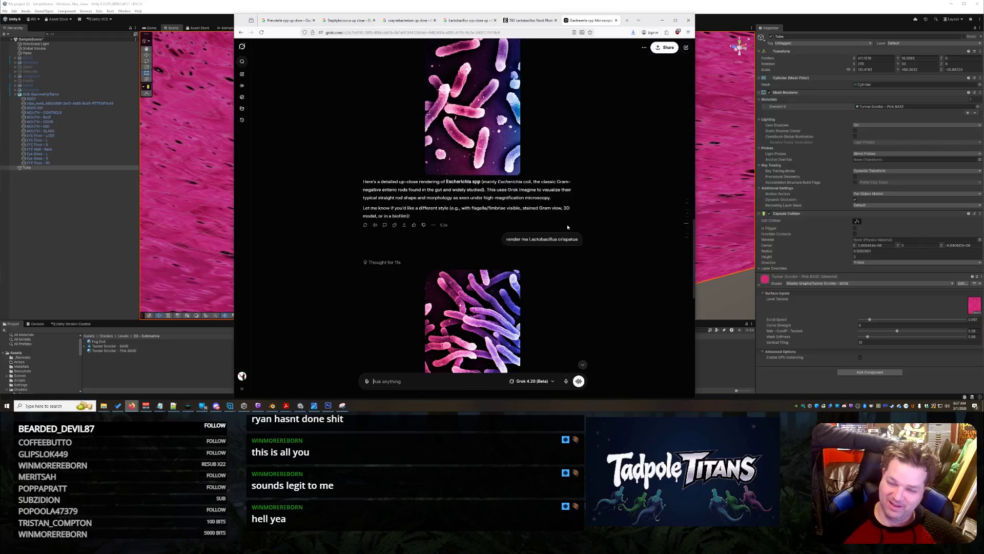
{"action": "scroll", "coordinate": [572, 227], "scroll_direction": "up", "scroll_amount": 2}
{"action": "scroll", "coordinate": [573, 228], "scroll_direction": "down", "scroll_amount": 1}
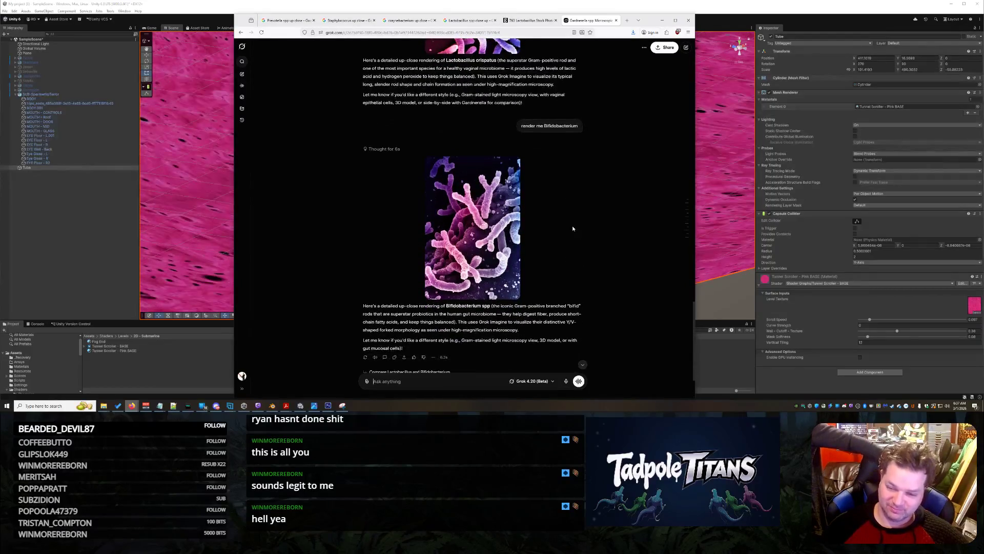
{"action": "key", "text": "alt+Tab"}
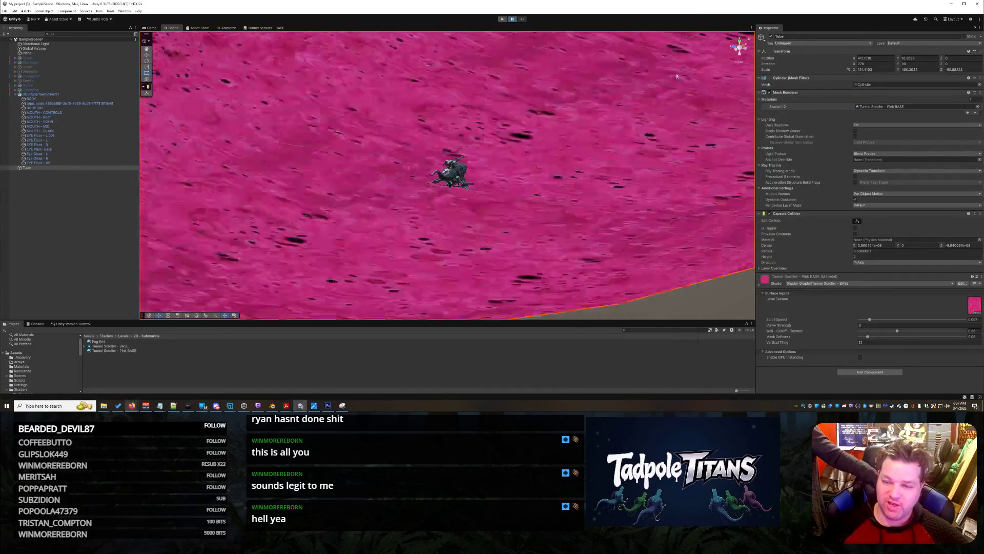
Step: Orbit to a side view of the submarine's tail and hull beside the tunnel opening
{"action": "mouse_move", "coordinate": [583, 200]}
{"action": "left_mouse_down"}
{"action": "mouse_move", "coordinate": [476, 182]}
{"action": "mouse_move", "coordinate": [670, 200]}
{"action": "mouse_move", "coordinate": [507, 183]}
{"action": "mouse_move", "coordinate": [557, 223]}
{"action": "mouse_move", "coordinate": [819, 239]}
{"action": "mouse_move", "coordinate": [974, 226]}
{"action": "mouse_move", "coordinate": [20, 215]}
{"action": "mouse_move", "coordinate": [67, 205]}
{"action": "mouse_move", "coordinate": [51, 208]}
{"action": "mouse_move", "coordinate": [48, 174]}
{"action": "mouse_move", "coordinate": [450, 197]}
{"action": "mouse_move", "coordinate": [523, 222]}
{"action": "mouse_move", "coordinate": [493, 262]}
{"action": "mouse_move", "coordinate": [554, 265]}
{"action": "mouse_move", "coordinate": [505, 162]}
{"action": "left_mouse_up"}
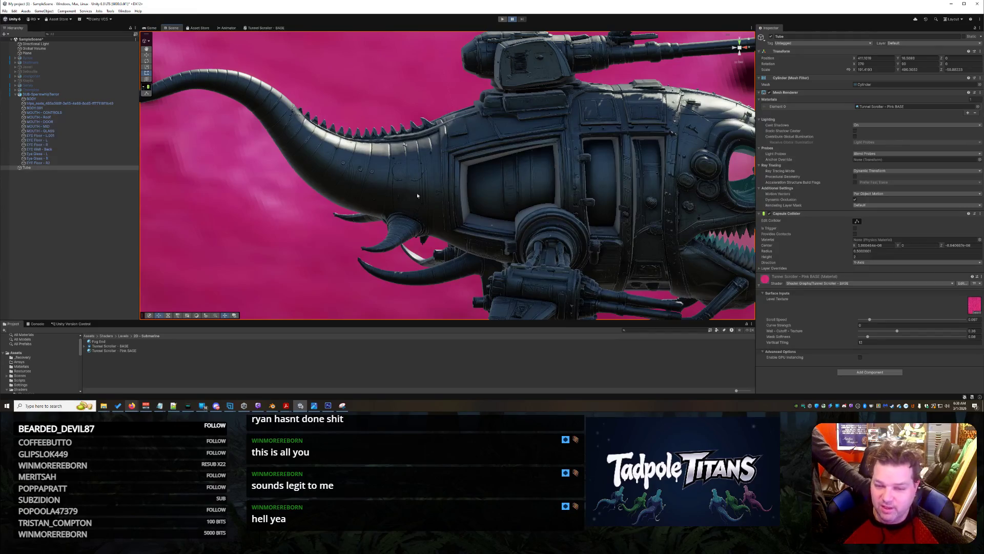
Step: Orbit around the shark submarine to see its front, both flanks and a three-quarter view
{"action": "mouse_move", "coordinate": [521, 195]}
{"action": "left_mouse_down"}
{"action": "mouse_move", "coordinate": [425, 196]}
{"action": "mouse_move", "coordinate": [403, 164]}
{"action": "mouse_move", "coordinate": [474, 172]}
{"action": "mouse_move", "coordinate": [423, 158]}
{"action": "mouse_move", "coordinate": [428, 164]}
{"action": "left_mouse_up"}
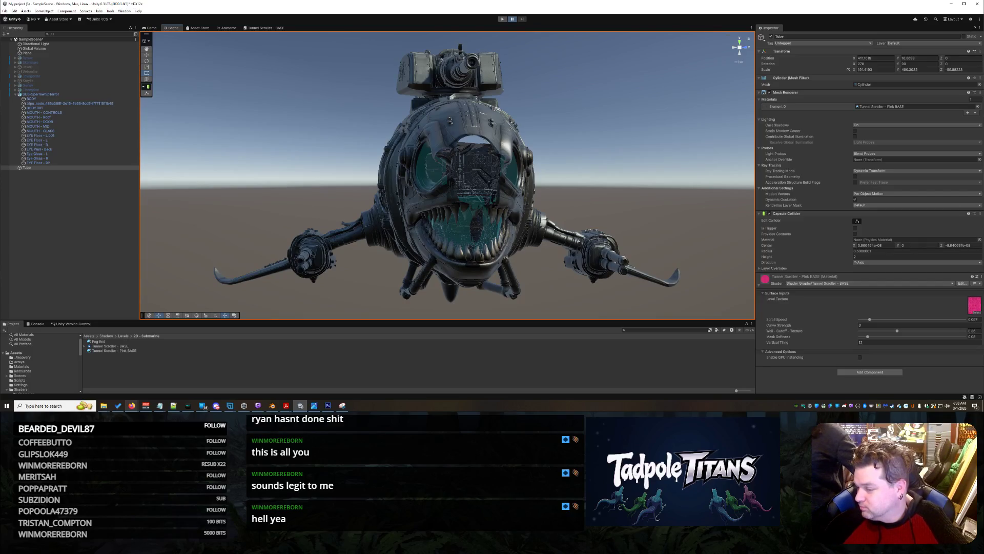
{"action": "mouse_move", "coordinate": [641, 185]}
{"action": "left_mouse_down"}
{"action": "mouse_move", "coordinate": [702, 178]}
{"action": "mouse_move", "coordinate": [725, 159]}
{"action": "mouse_move", "coordinate": [736, 170]}
{"action": "mouse_move", "coordinate": [558, 203]}
{"action": "mouse_move", "coordinate": [536, 170]}
{"action": "left_mouse_up"}
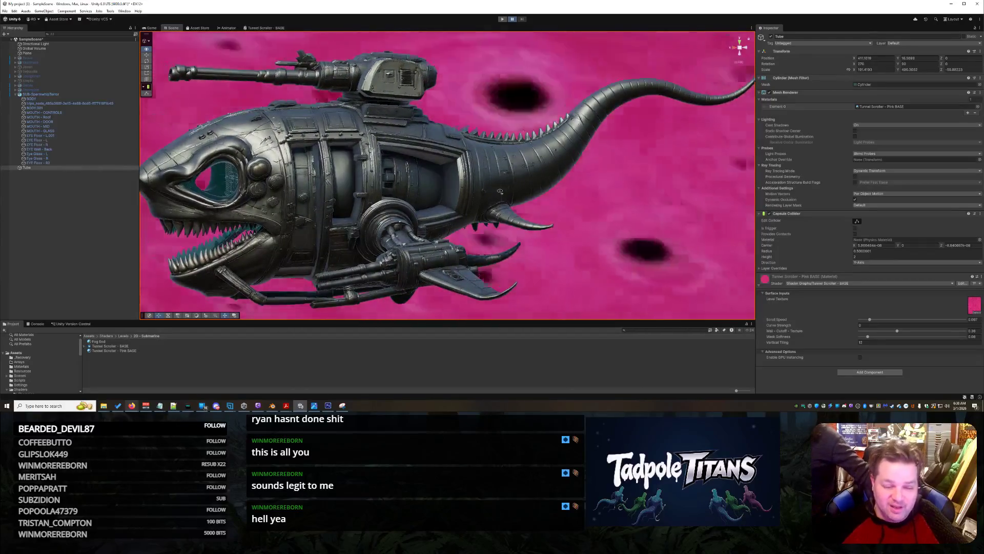
{"action": "left_click_drag", "start_coordinate": [520, 195], "coordinate": [612, 168]}
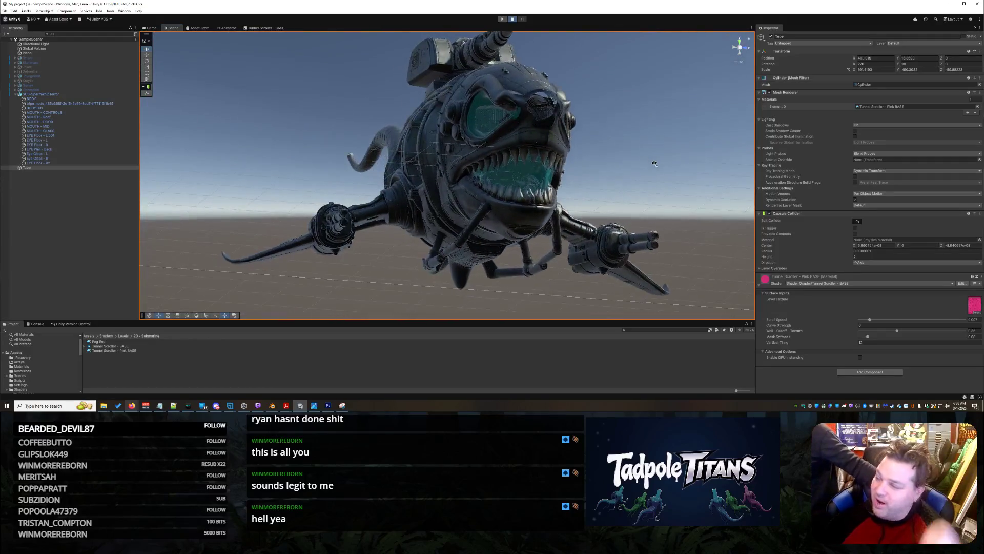
{"action": "left_click_drag", "start_coordinate": [657, 163], "coordinate": [706, 169]}
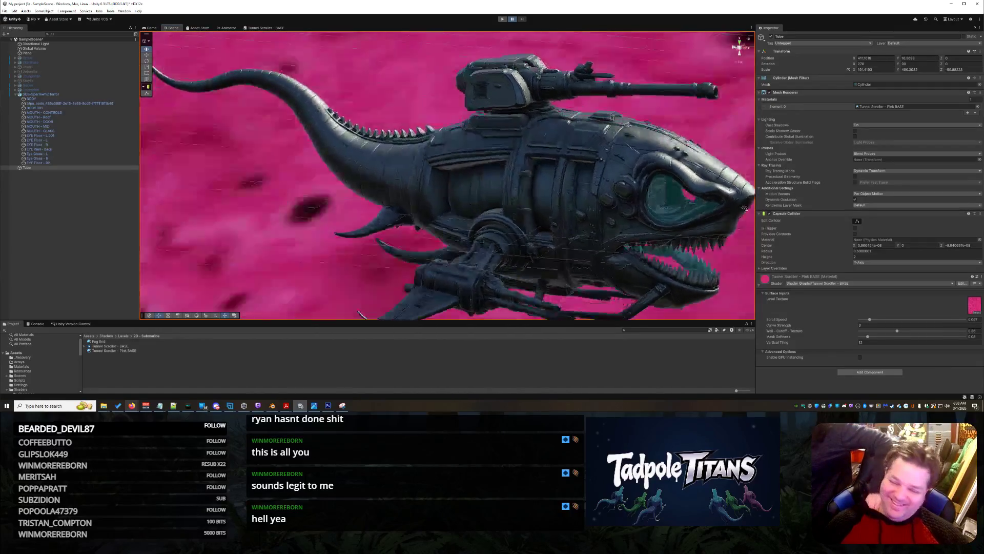
{"action": "left_click_drag", "start_coordinate": [730, 207], "coordinate": [680, 196]}
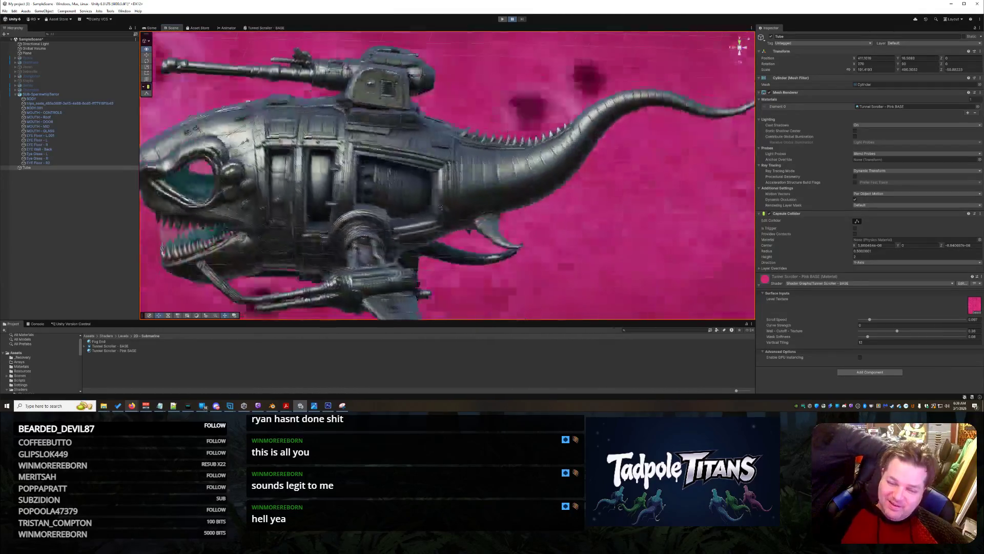
{"action": "left_click_drag", "start_coordinate": [298, 220], "coordinate": [571, 193]}
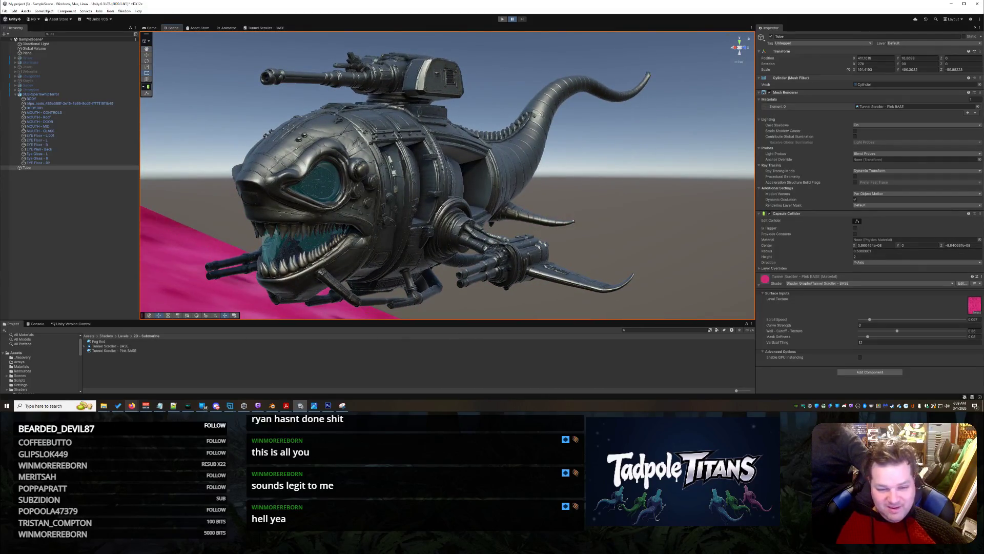
{"action": "mouse_move", "coordinate": [653, 266]}
{"action": "left_mouse_down"}
{"action": "mouse_move", "coordinate": [489, 214]}
{"action": "mouse_move", "coordinate": [574, 257]}
{"action": "mouse_move", "coordinate": [605, 248]}
{"action": "mouse_move", "coordinate": [616, 276]}
{"action": "mouse_move", "coordinate": [635, 239]}
{"action": "mouse_move", "coordinate": [612, 243]}
{"action": "left_mouse_up"}
{"action": "scroll", "coordinate": [602, 239], "scroll_direction": "up", "scroll_amount": 5}
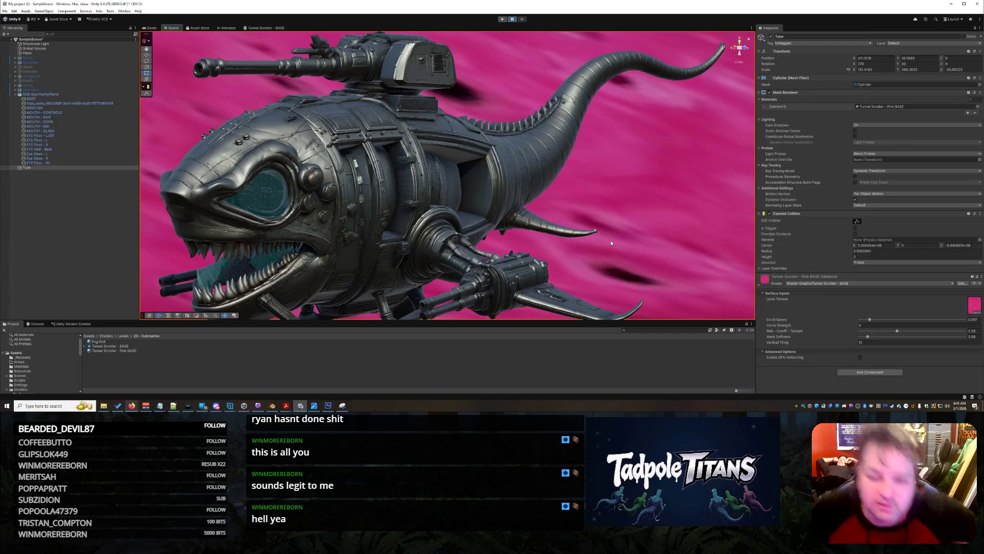
Step: Zoom out and orbit until the whole pink Tube ring frames the small submarine
{"action": "scroll", "coordinate": [565, 202], "scroll_direction": "down", "scroll_amount": 5}
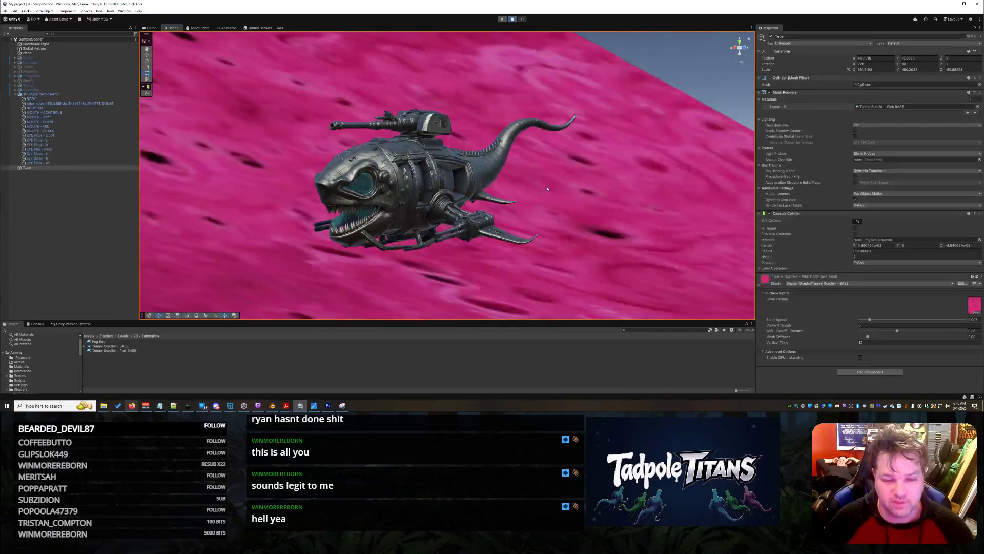
{"action": "mouse_move", "coordinate": [547, 188]}
{"action": "left_mouse_down"}
{"action": "mouse_move", "coordinate": [551, 180]}
{"action": "mouse_move", "coordinate": [541, 189]}
{"action": "left_mouse_up"}
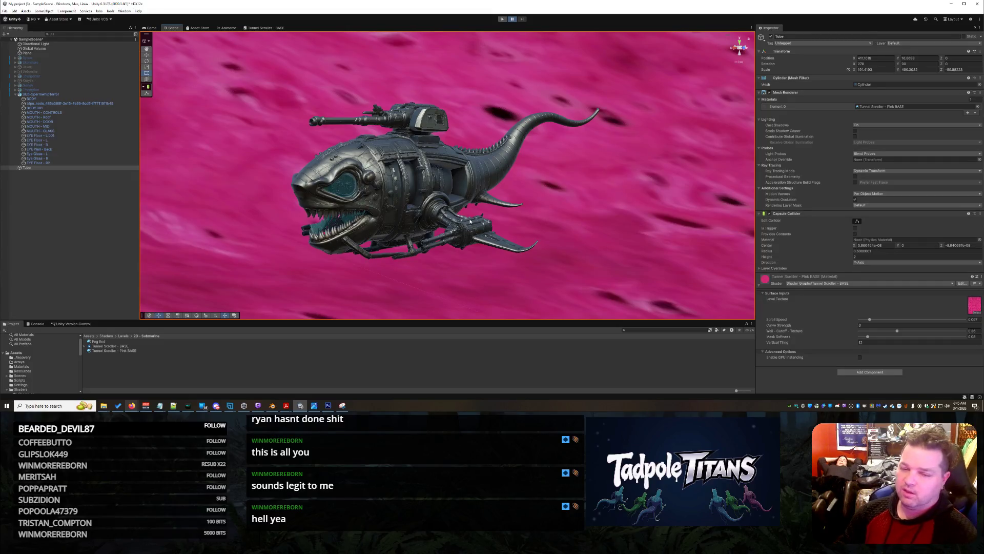
{"action": "scroll", "coordinate": [435, 99], "scroll_direction": "down", "scroll_amount": 10}
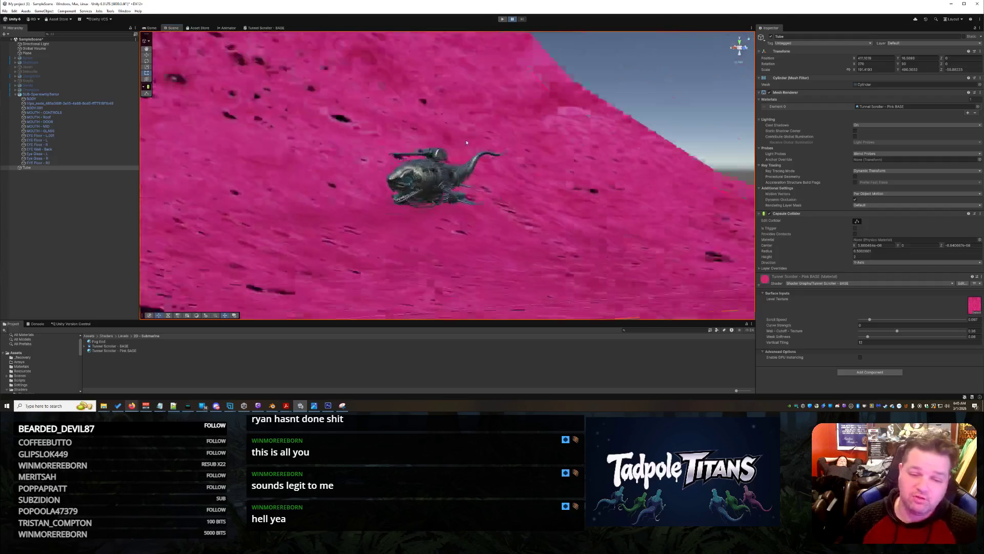
{"action": "mouse_move", "coordinate": [530, 167]}
{"action": "left_mouse_down"}
{"action": "mouse_move", "coordinate": [304, 157]}
{"action": "mouse_move", "coordinate": [312, 154]}
{"action": "left_mouse_up"}
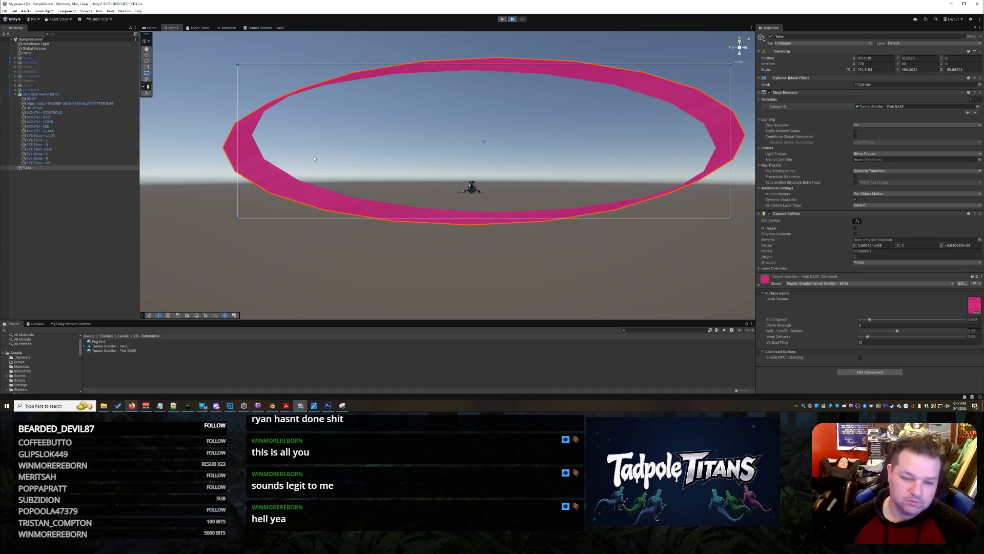
{"action": "scroll", "coordinate": [563, 216], "scroll_direction": "up", "scroll_amount": 5}
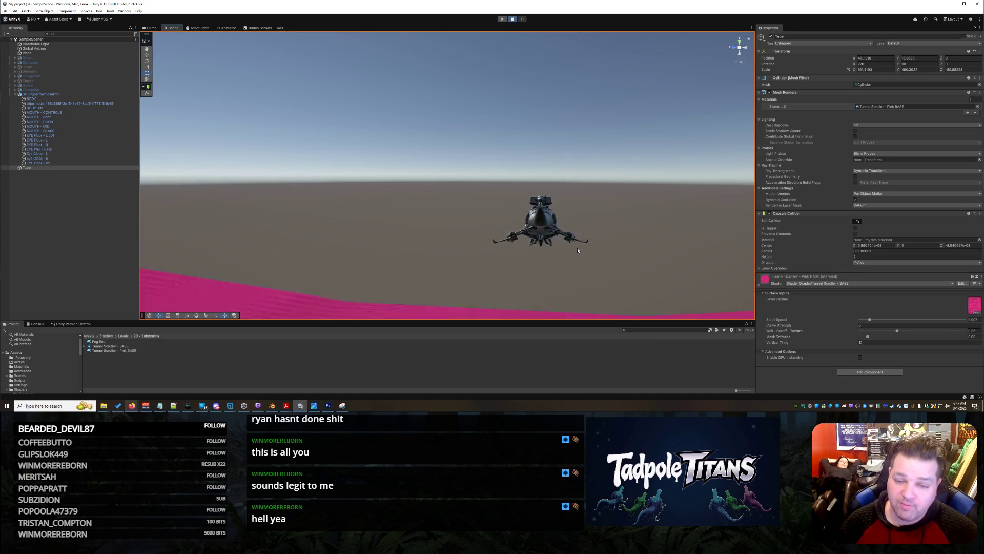
Step: Select the SUB-SpermwhipTerror submarine in the Hierarchy, dismissing an accidental context menu
{"action": "scroll", "coordinate": [578, 248], "scroll_direction": "up", "scroll_amount": 2}
{"action": "right_click", "coordinate": [579, 232]}
{"action": "left_click", "coordinate": [633, 157]}
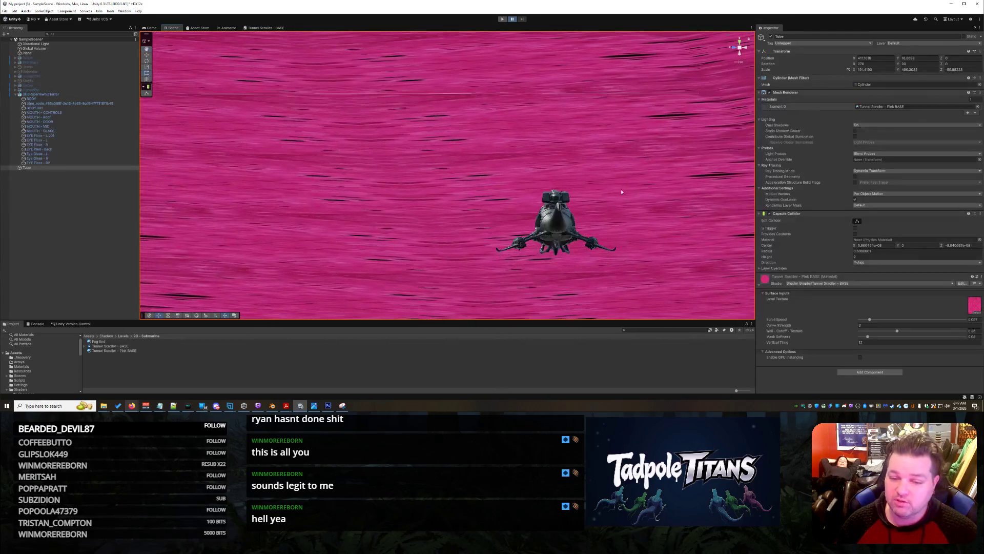
{"action": "left_click", "coordinate": [564, 231]}
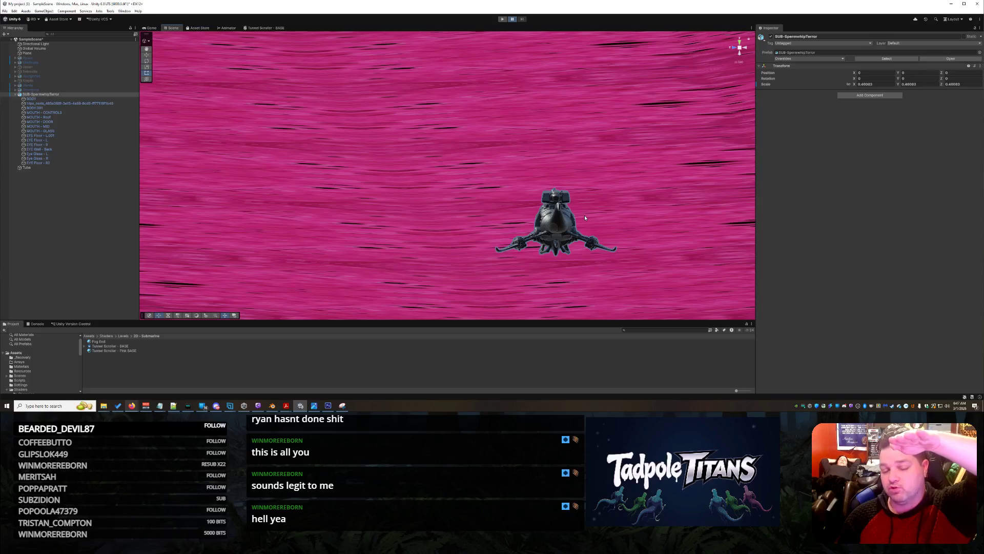
{"action": "left_click", "coordinate": [41, 95]}
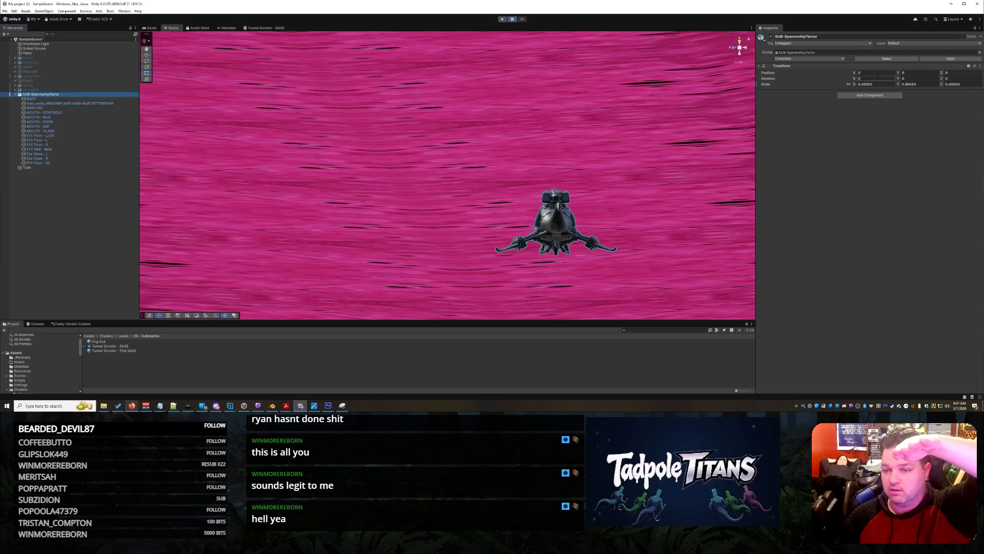
Step: With the Move tool, drag the submarine forward along Z to about 24.31
{"action": "scroll", "coordinate": [599, 233], "scroll_direction": "down", "scroll_amount": 5}
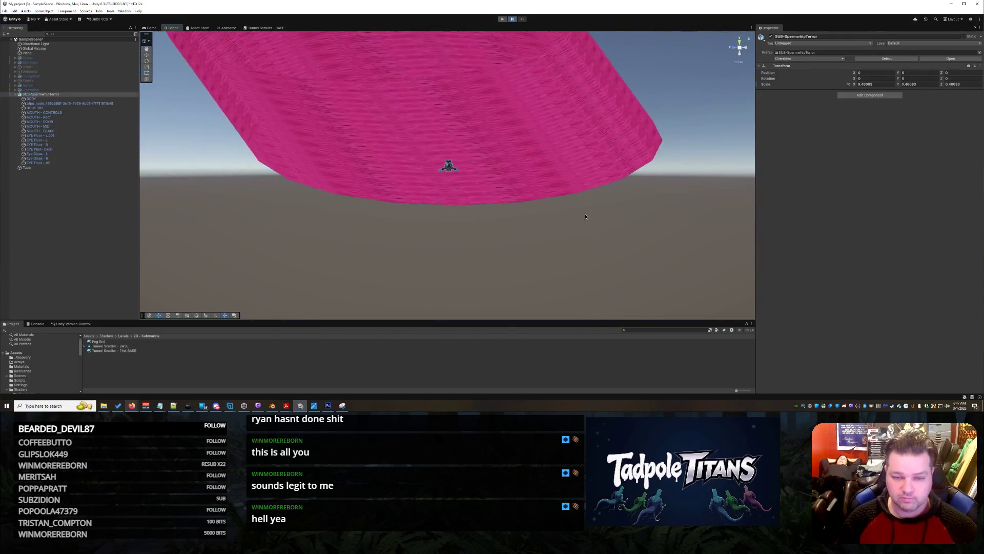
{"action": "left_click_drag", "start_coordinate": [586, 217], "coordinate": [227, 73]}
{"action": "left_click", "coordinate": [147, 55]}
{"action": "left_click_drag", "start_coordinate": [536, 145], "coordinate": [562, 149]}
{"action": "left_click_drag", "start_coordinate": [428, 159], "coordinate": [320, 160]}
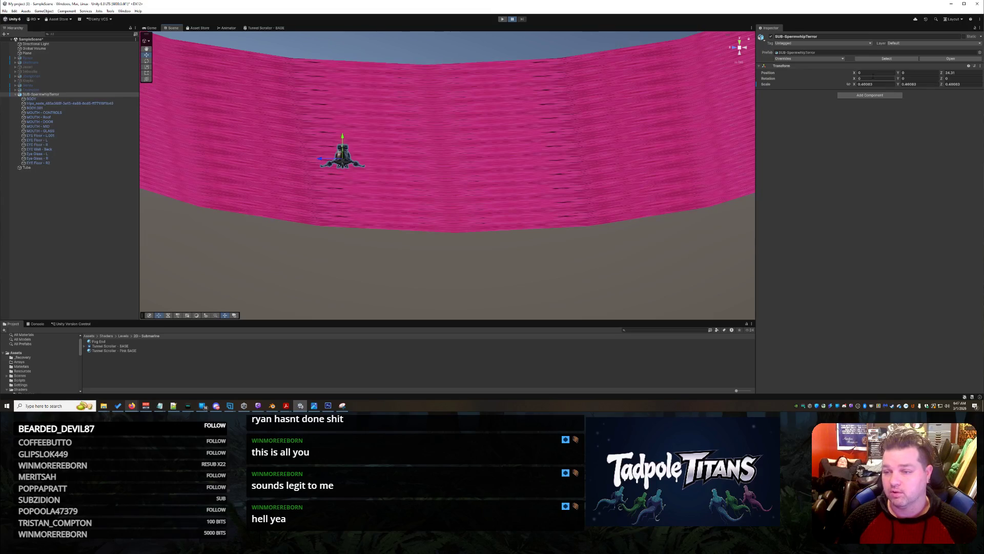
Step: Set the submarine's Position Y to 2.31 and check the raised height
{"action": "left_click", "coordinate": [963, 72]}
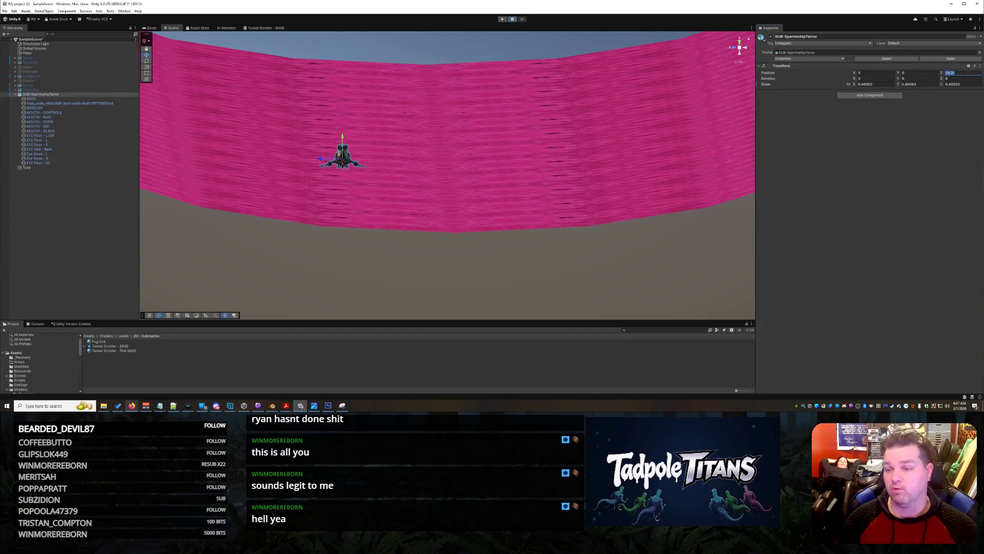
{"action": "left_click", "coordinate": [921, 74]}
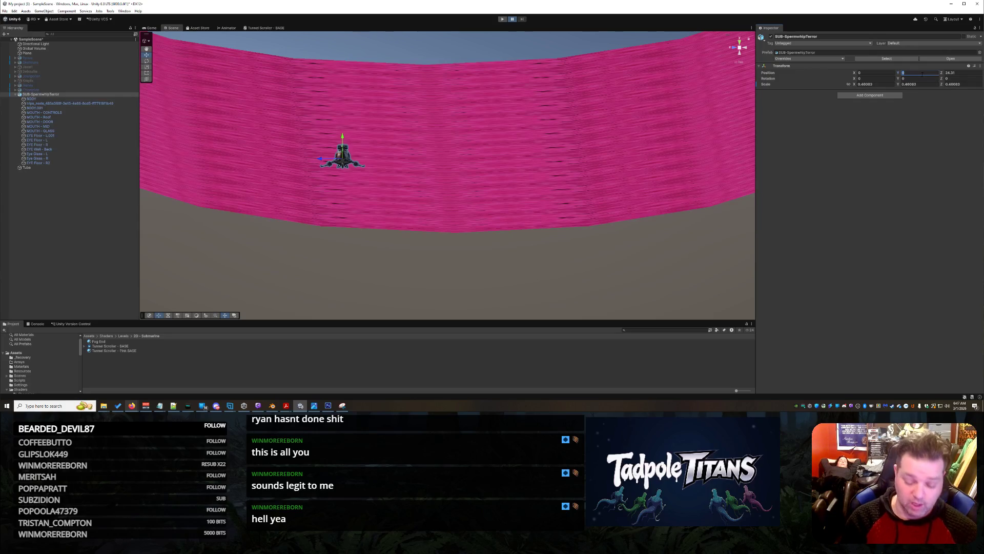
{"action": "type", "text": "2.34"}
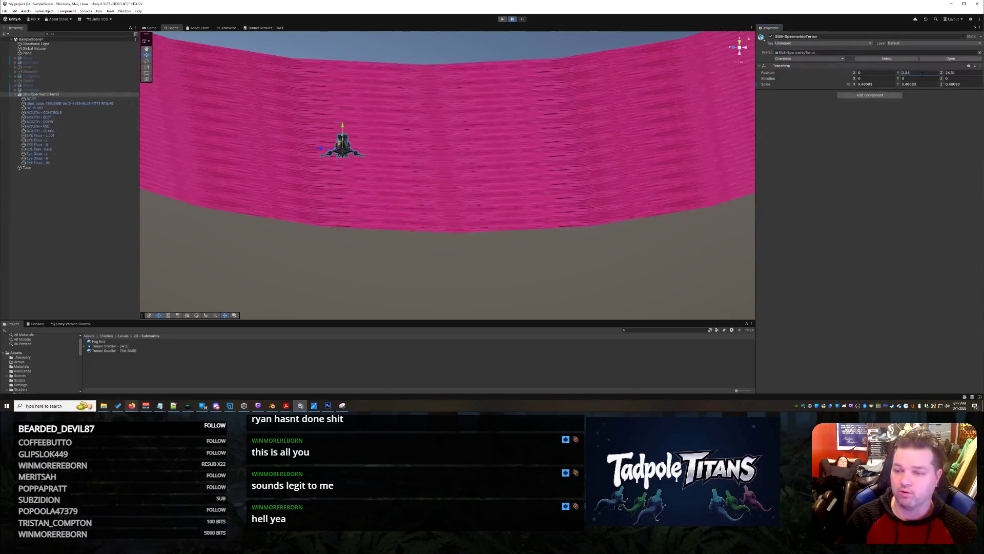
{"action": "mouse_move", "coordinate": [557, 150]}
{"action": "left_mouse_down"}
{"action": "mouse_move", "coordinate": [554, 242]}
{"action": "mouse_move", "coordinate": [551, 234]}
{"action": "left_mouse_up"}
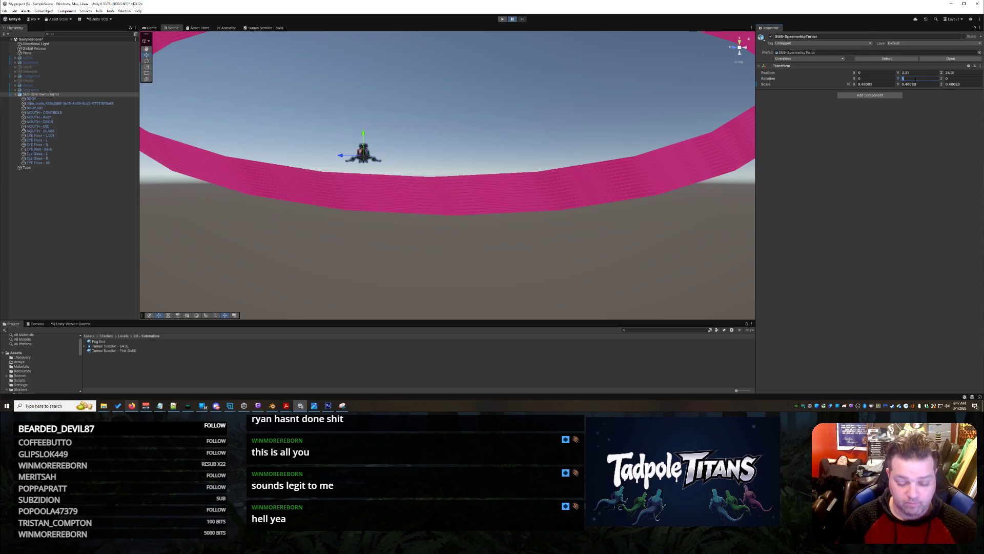
{"action": "type", "text": "2.31"}
Step: Try Y rotation -23 and Z rotation 24, then clear both back out
{"action": "key", "text": "BackSpace"}
{"action": "key", "text": "BackSpace"}
{"action": "key", "text": "BackSpace"}
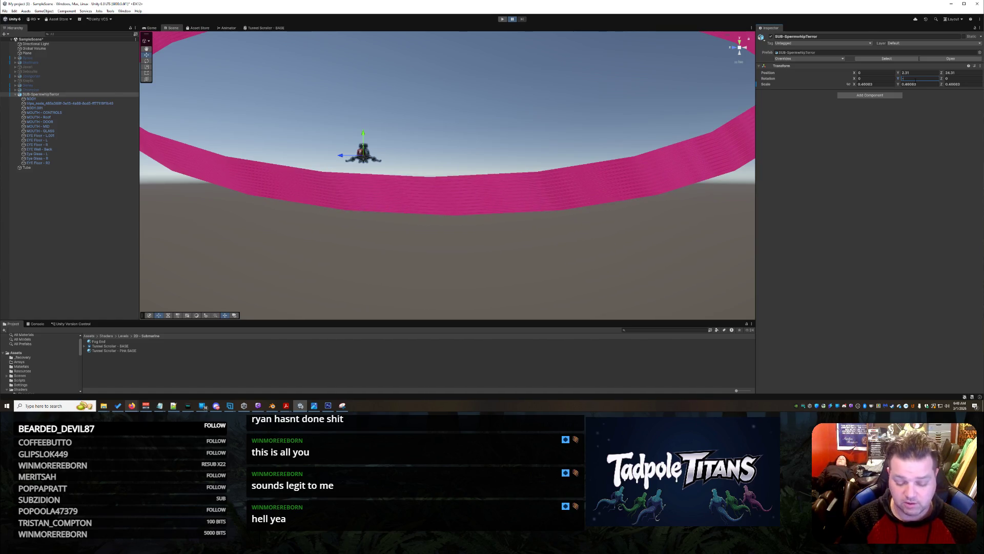
{"action": "type", "text": "-23"}
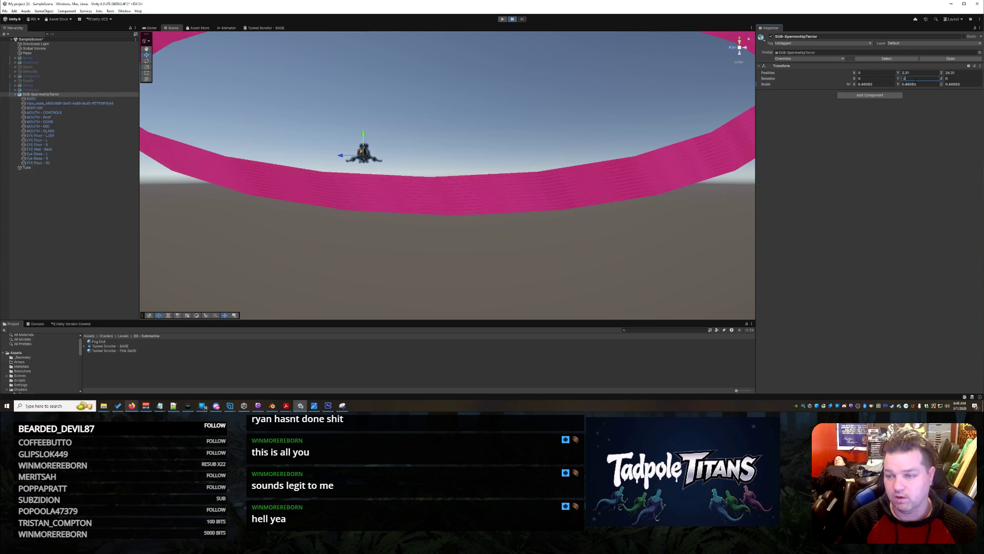
{"action": "key", "text": "BackSpace"}
{"action": "key", "text": "BackSpace"}
{"action": "key", "text": "BackSpace"}
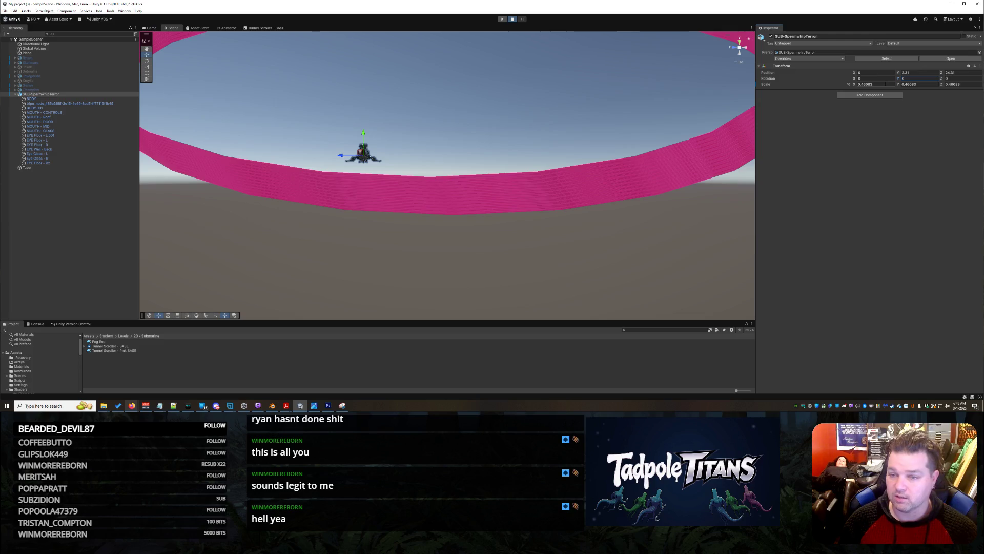
{"action": "left_click", "coordinate": [958, 78]}
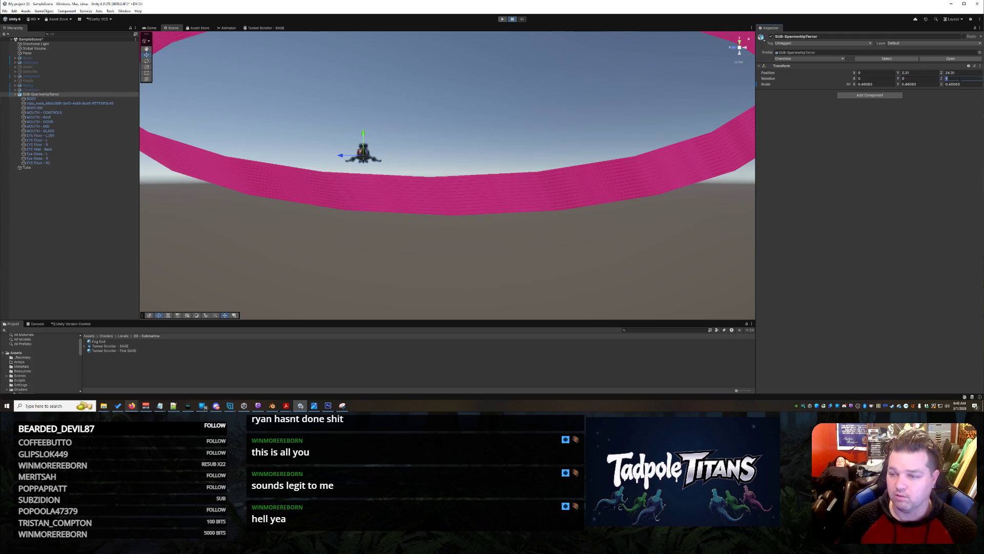
{"action": "type", "text": "24"}
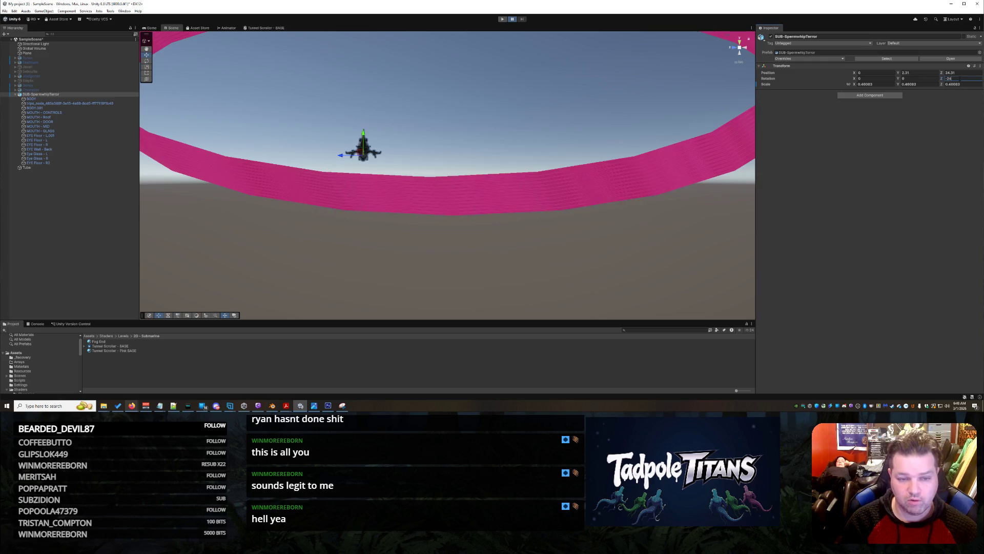
{"action": "key", "text": "BackSpace"}
{"action": "key", "text": "BackSpace"}
{"action": "key", "text": "BackSpace"}
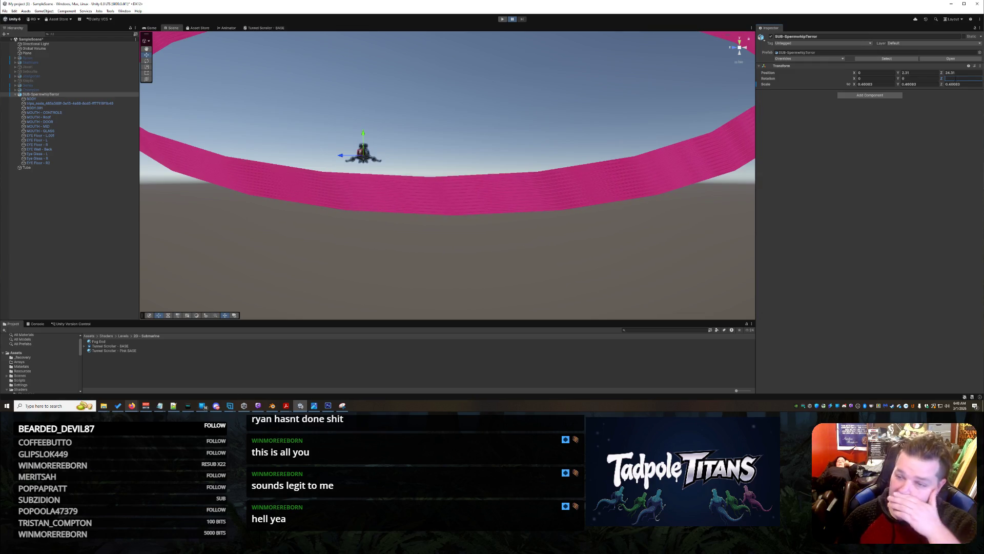
Step: Set Rotation X to -12, then deselect and look around the pink tunnel
{"action": "left_click", "coordinate": [877, 79]}
{"action": "type", "text": "24"}
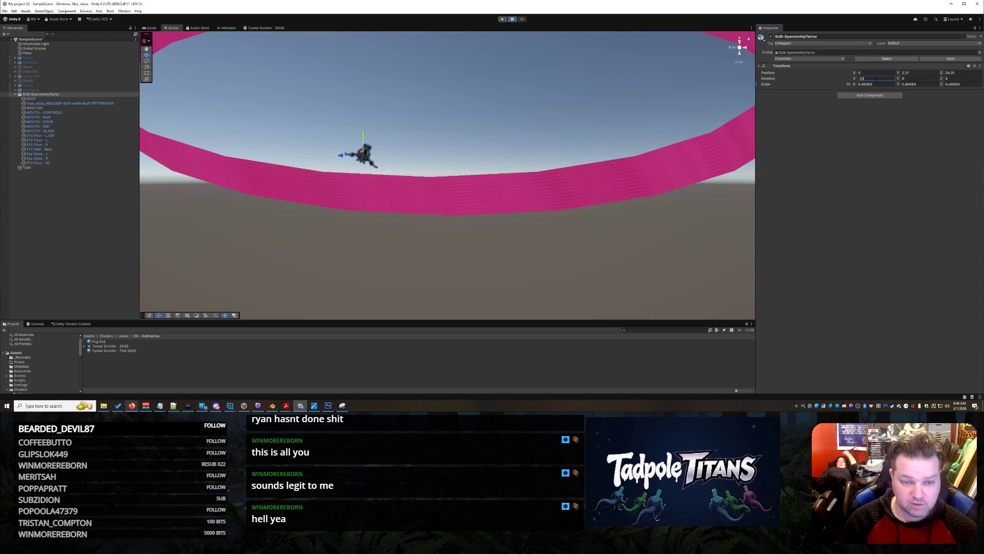
{"action": "key", "text": "BackSpace"}
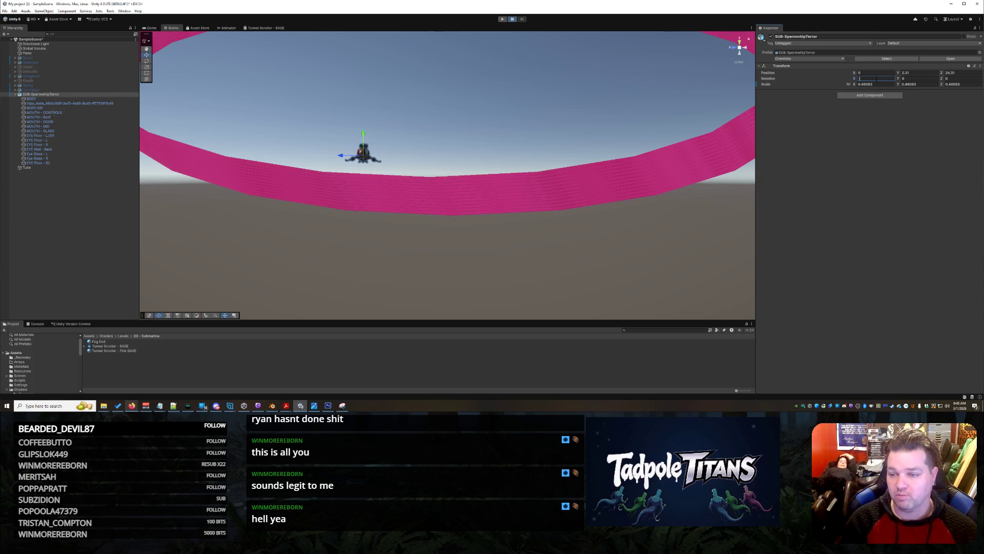
{"action": "type", "text": "12"}
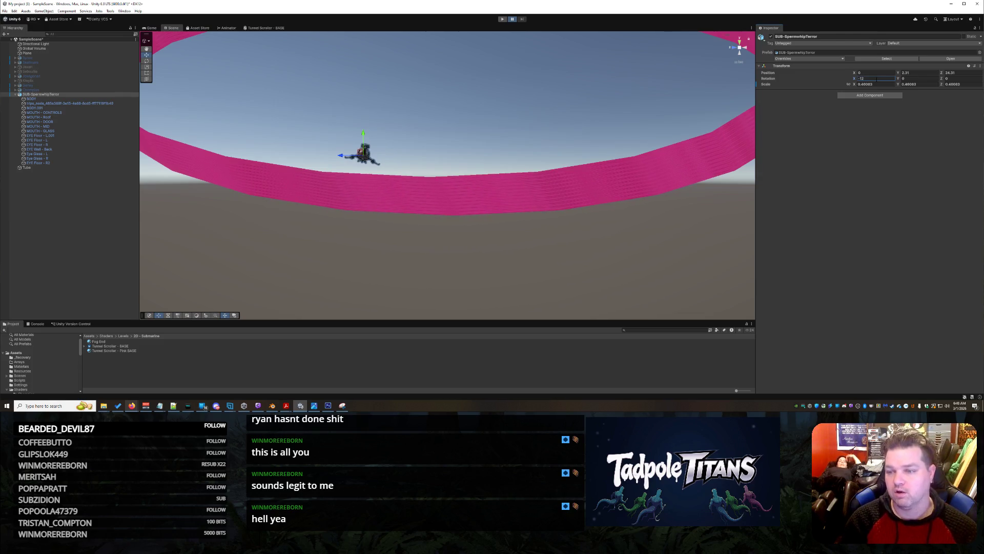
{"action": "left_click", "coordinate": [515, 228]}
{"action": "right_click", "coordinate": [456, 241]}
{"action": "mouse_move", "coordinate": [399, 236]}
{"action": "left_mouse_down"}
{"action": "mouse_move", "coordinate": [375, 264]}
{"action": "mouse_move", "coordinate": [400, 250]}
{"action": "mouse_move", "coordinate": [395, 224]}
{"action": "left_mouse_up"}
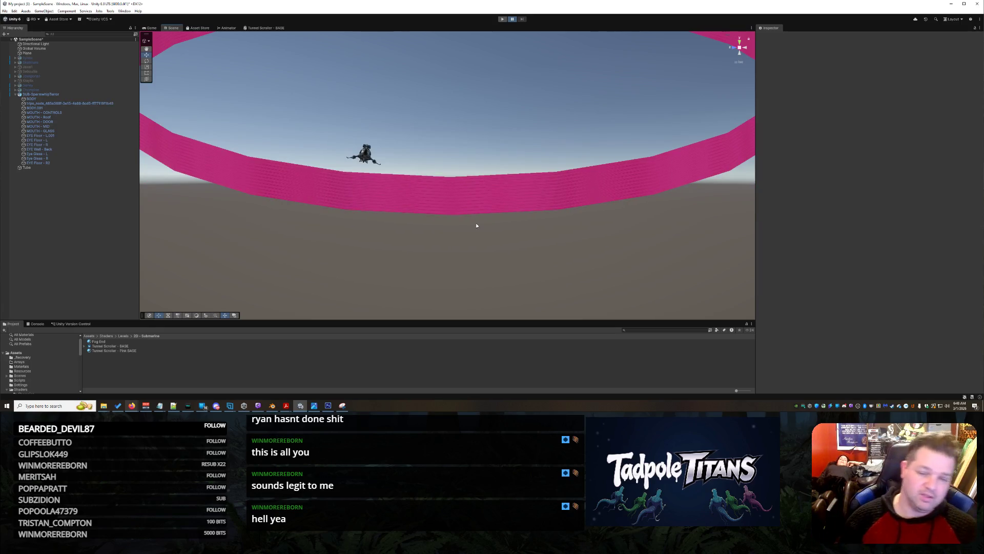
Step: Select the parent SUB-SpermwhipTerror instead of its body and enter -6 for Rotation X
{"action": "left_click", "coordinate": [616, 178]}
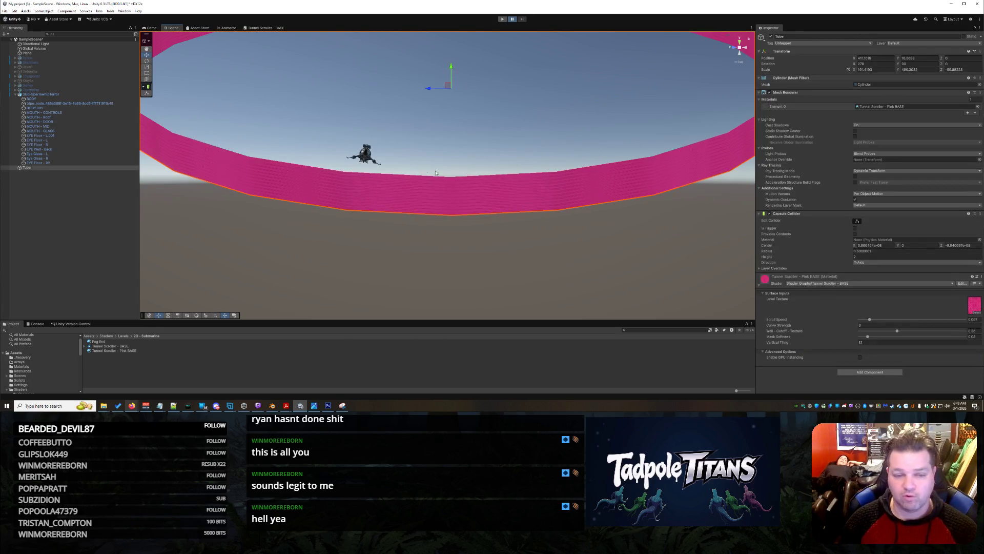
{"action": "left_click", "coordinate": [365, 154]}
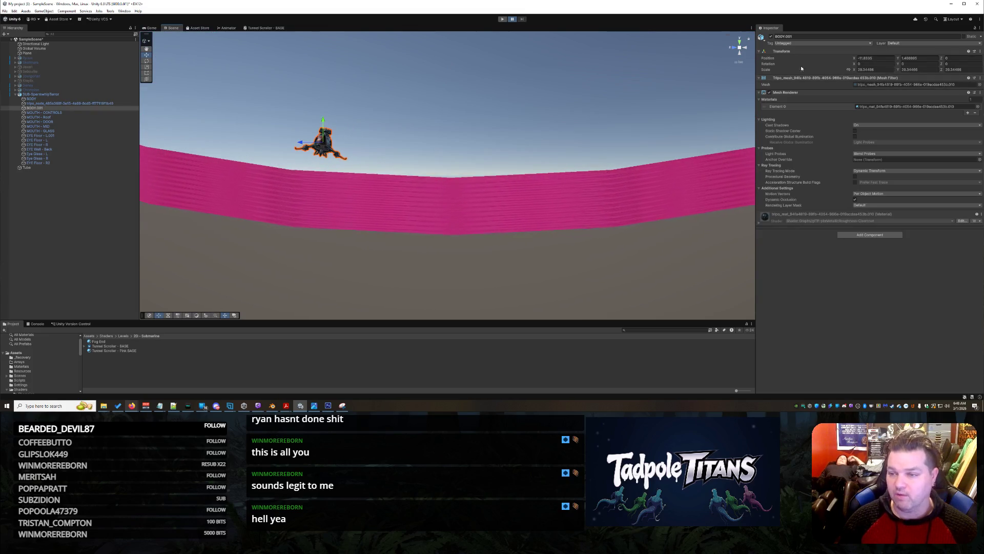
{"action": "left_click", "coordinate": [331, 139]}
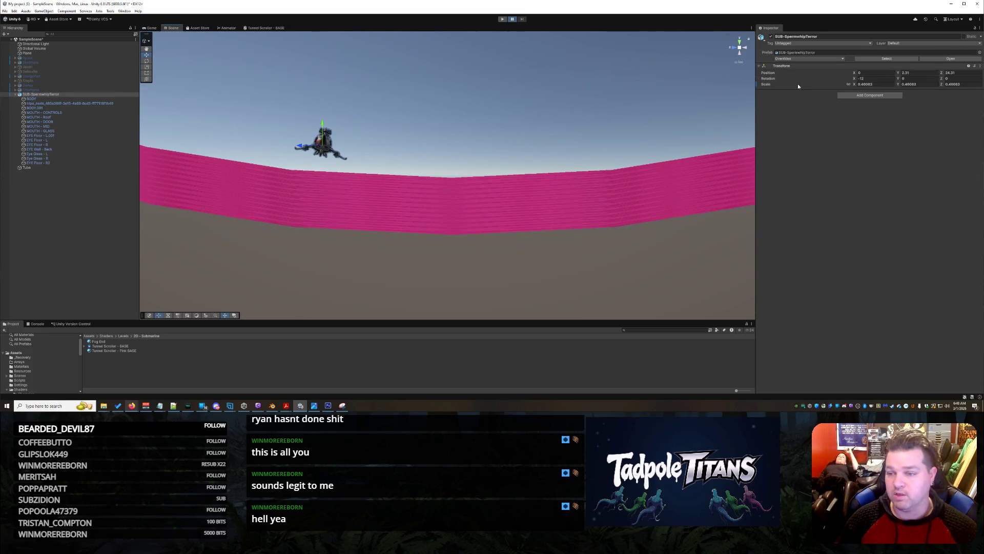
{"action": "left_click", "coordinate": [872, 78]}
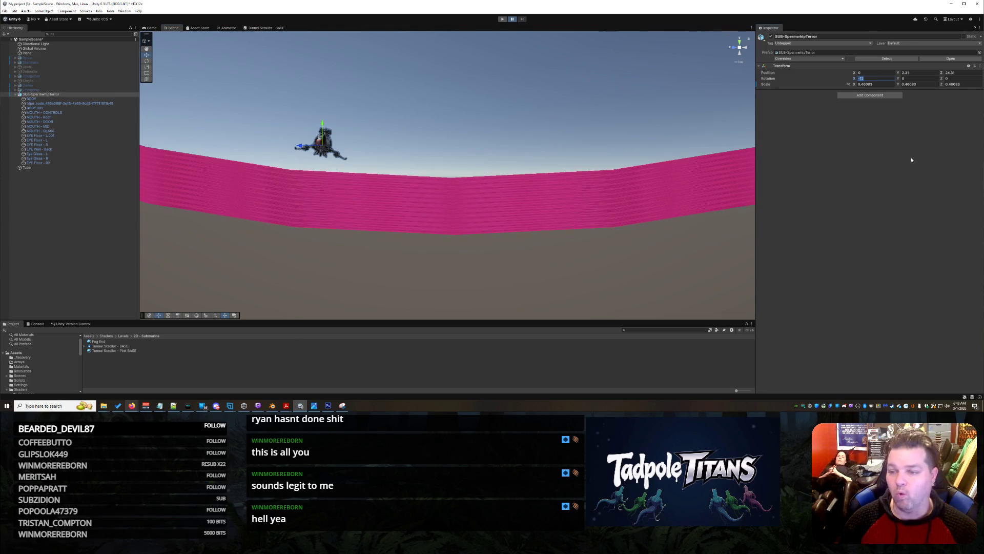
{"action": "type", "text": "-6"}
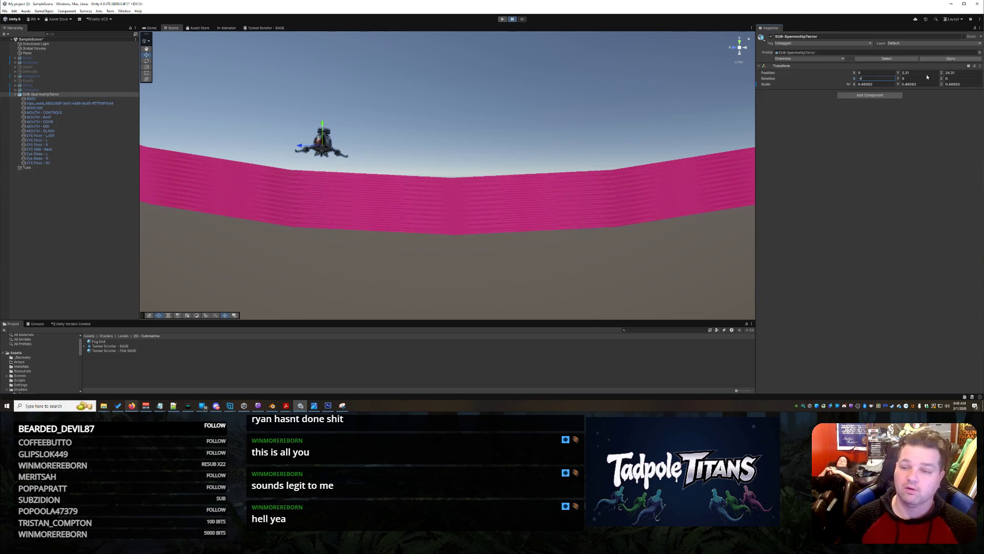
{"action": "left_click", "coordinate": [957, 78]}
Step: Set the submarine's Position Z to 50 and Position Y to 5
{"action": "left_click", "coordinate": [961, 74]}
{"action": "type", "text": "50"}
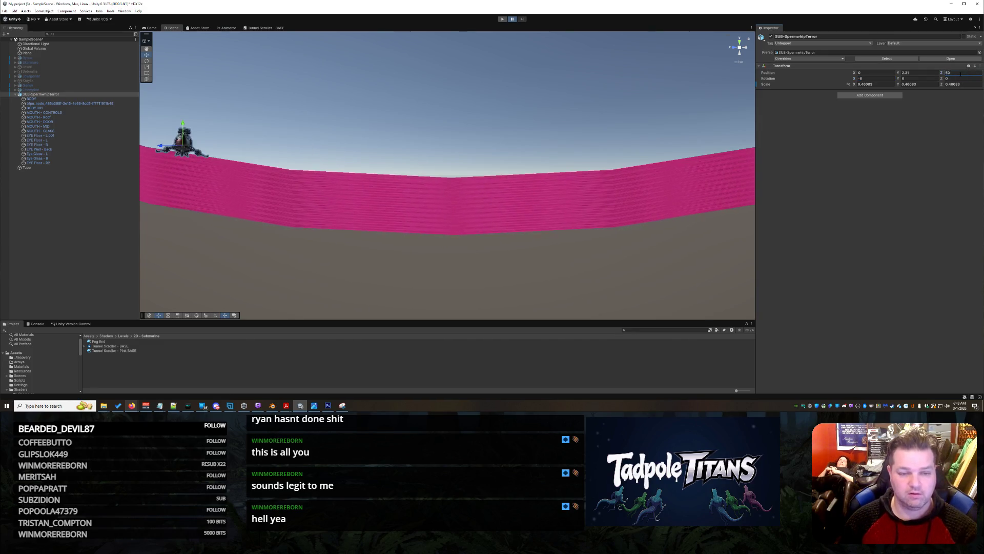
{"action": "key", "text": "Return"}
{"action": "left_click_drag", "start_coordinate": [390, 225], "coordinate": [393, 239]}
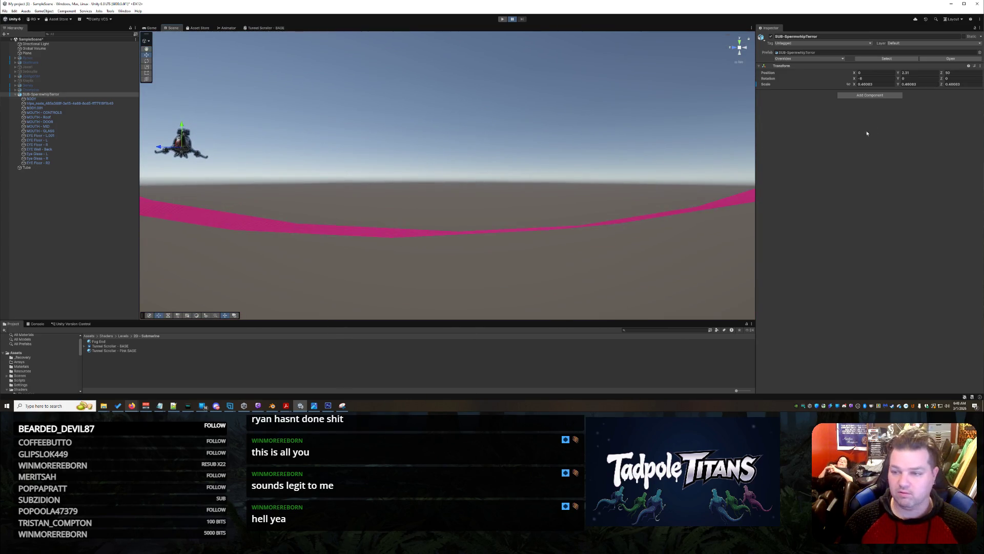
{"action": "left_click", "coordinate": [913, 74]}
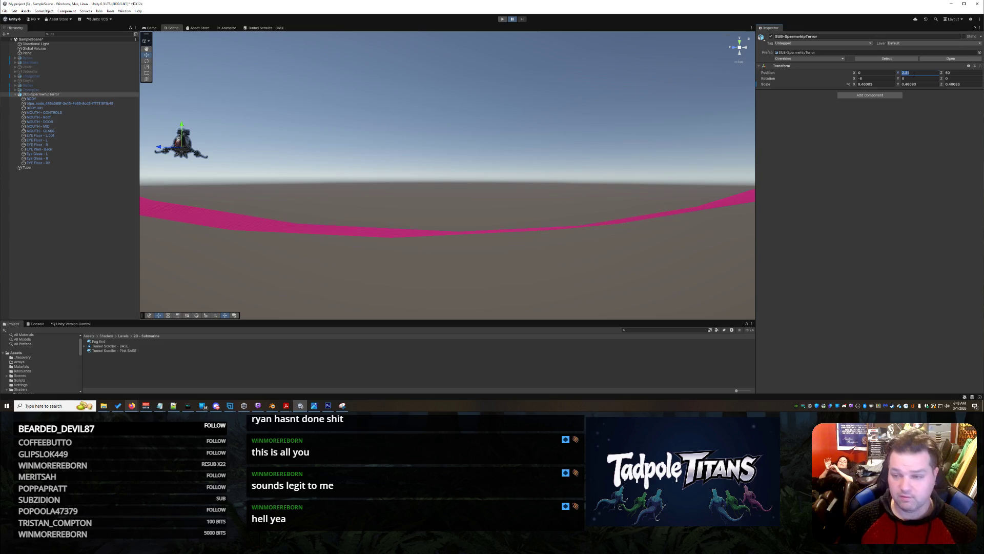
{"action": "type", "text": "5"}
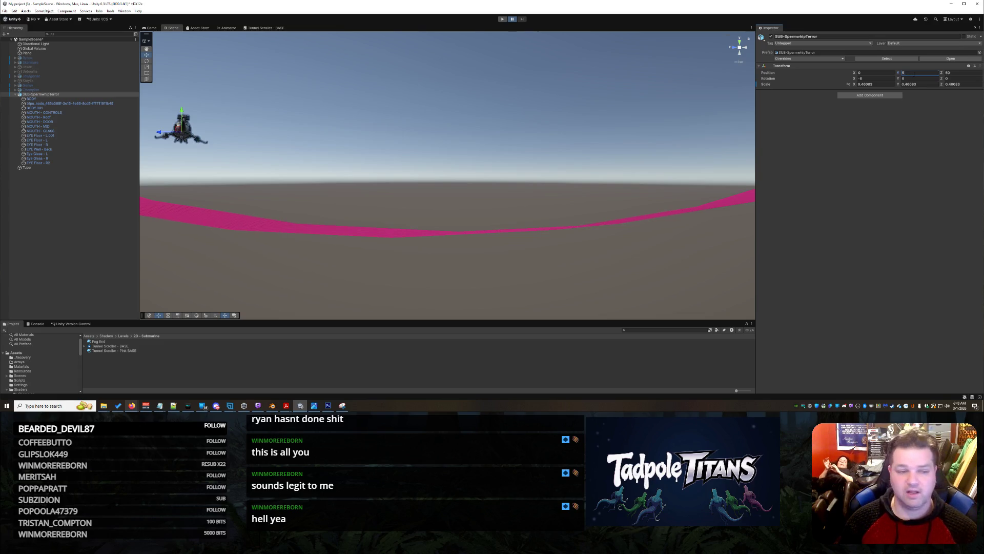
{"action": "key", "text": "Tab"}
{"action": "key", "text": "Tab"}
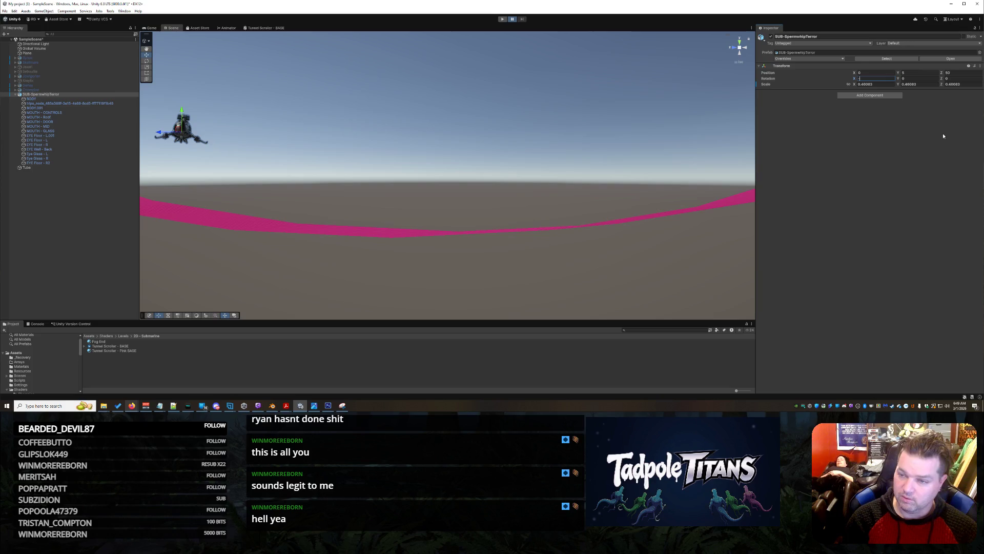
Step: Set Rotation X to -30, then deselect the submarine
{"action": "type", "text": "10"}
{"action": "key", "text": "BackSpace"}
{"action": "key", "text": "BackSpace"}
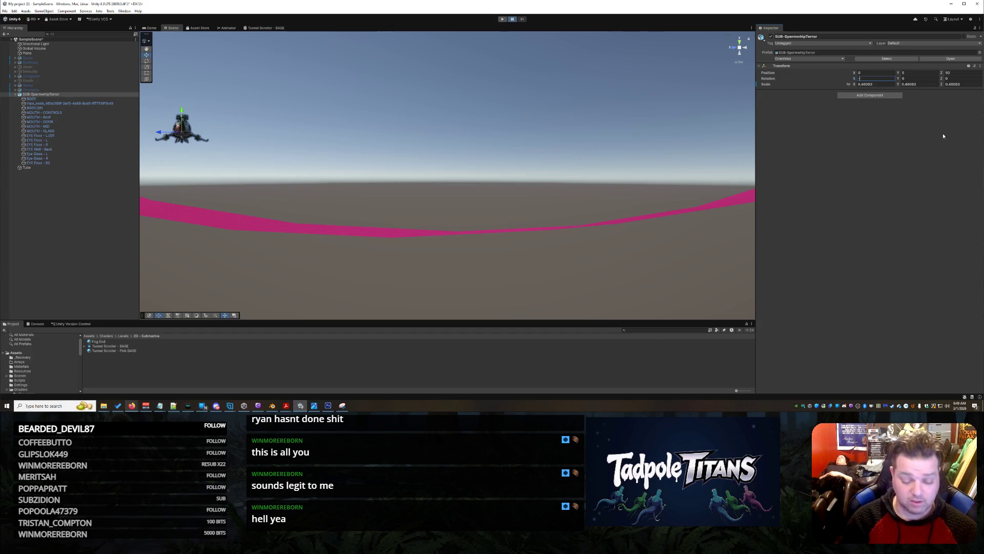
{"action": "type", "text": "30"}
{"action": "key", "text": "Return"}
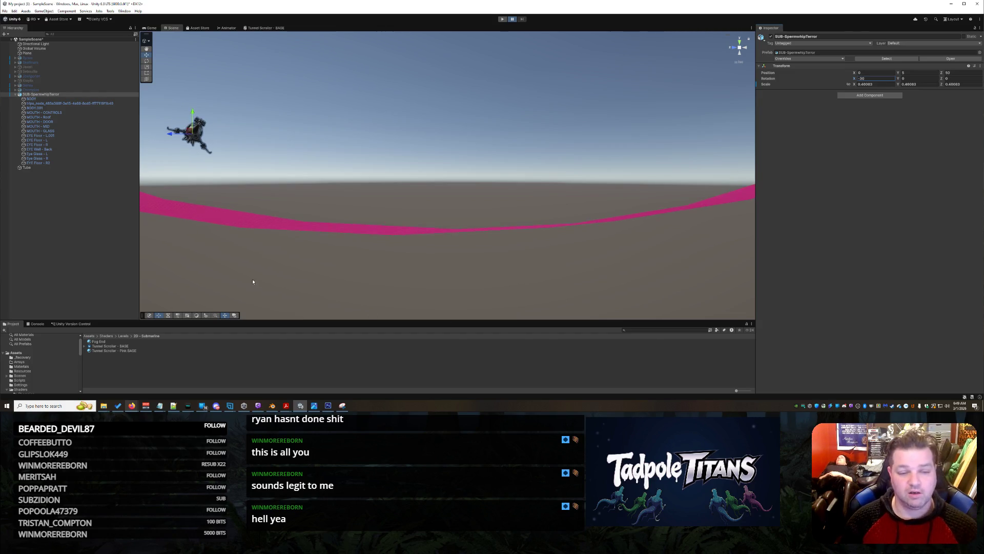
{"action": "scroll", "coordinate": [252, 279], "scroll_direction": "down", "scroll_amount": 3}
{"action": "right_click", "coordinate": [265, 230]}
{"action": "left_click", "coordinate": [271, 235]}
{"action": "right_click", "coordinate": [260, 242]}
Step: Reselect the submarine, undo its rotation and height changes, and frame it with F
{"action": "mouse_move", "coordinate": [260, 241]}
{"action": "left_mouse_down"}
{"action": "mouse_move", "coordinate": [245, 239]}
{"action": "mouse_move", "coordinate": [310, 226]}
{"action": "mouse_move", "coordinate": [33, 231]}
{"action": "mouse_move", "coordinate": [64, 244]}
{"action": "mouse_move", "coordinate": [310, 241]}
{"action": "left_mouse_up"}
{"action": "left_click", "coordinate": [297, 131]}
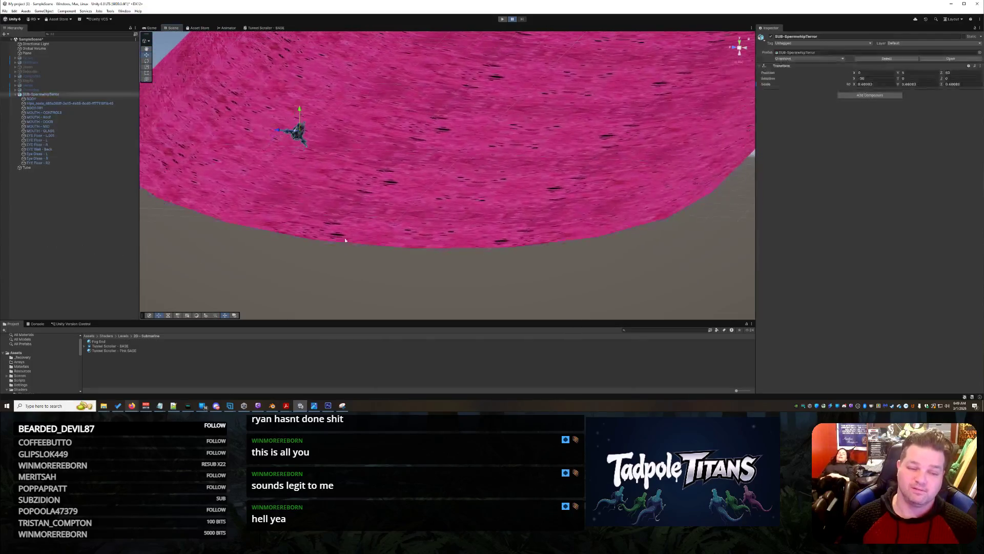
{"action": "left_click_drag", "start_coordinate": [357, 241], "coordinate": [420, 234]}
{"action": "key", "text": "ctrl+z"}
{"action": "key", "text": "ctrl+z"}
{"action": "key", "text": "ctrl+z"}
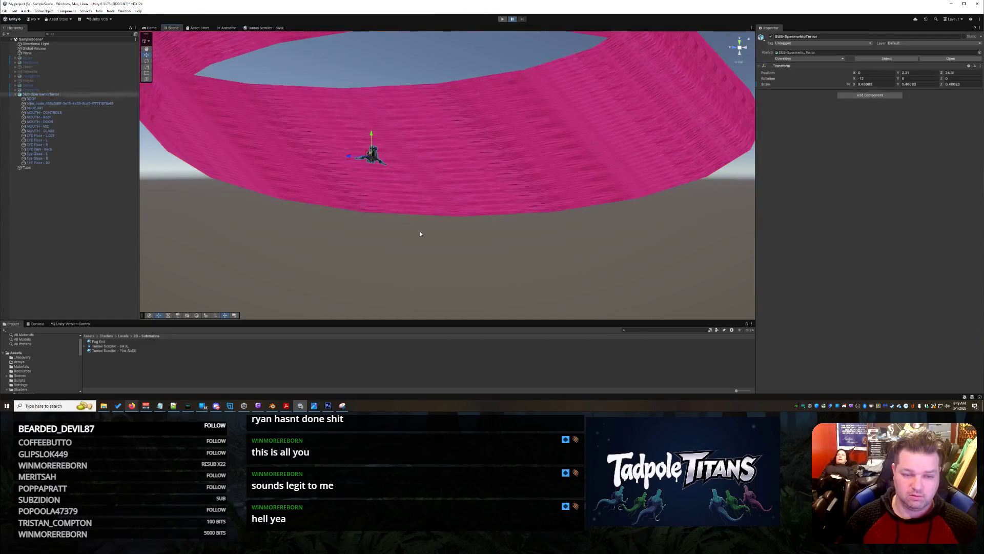
{"action": "key", "text": "ctrl+z"}
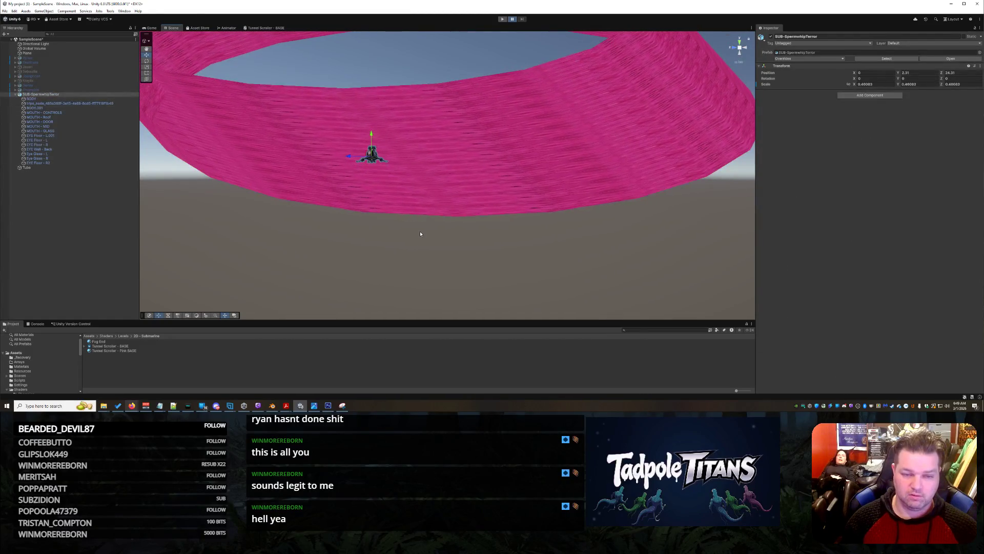
{"action": "key", "text": "f"}
Step: Deselect, then orbit and zoom to view the submarine inside the pink tunnel tube
{"action": "right_click", "coordinate": [440, 237]}
{"action": "left_click", "coordinate": [448, 229]}
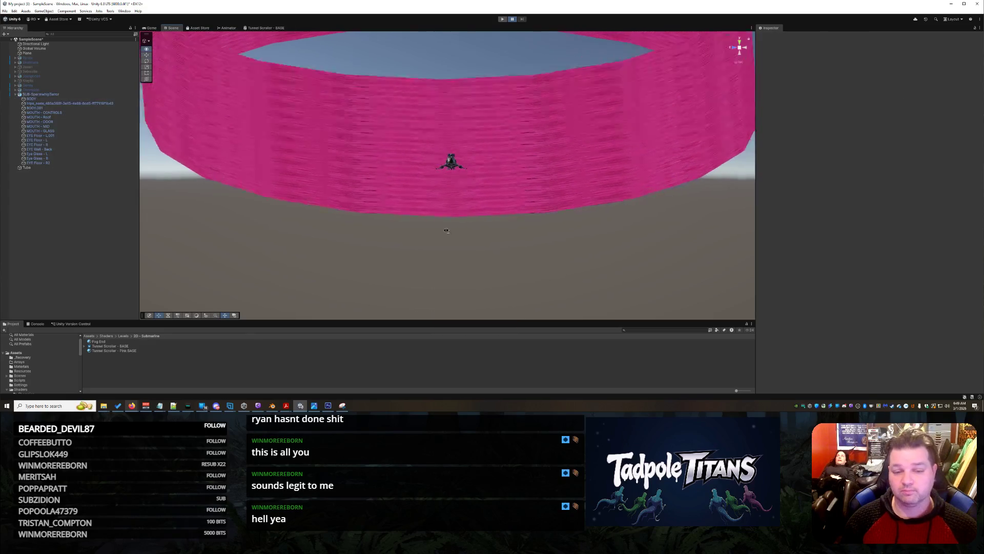
{"action": "scroll", "coordinate": [447, 232], "scroll_direction": "up", "scroll_amount": 5}
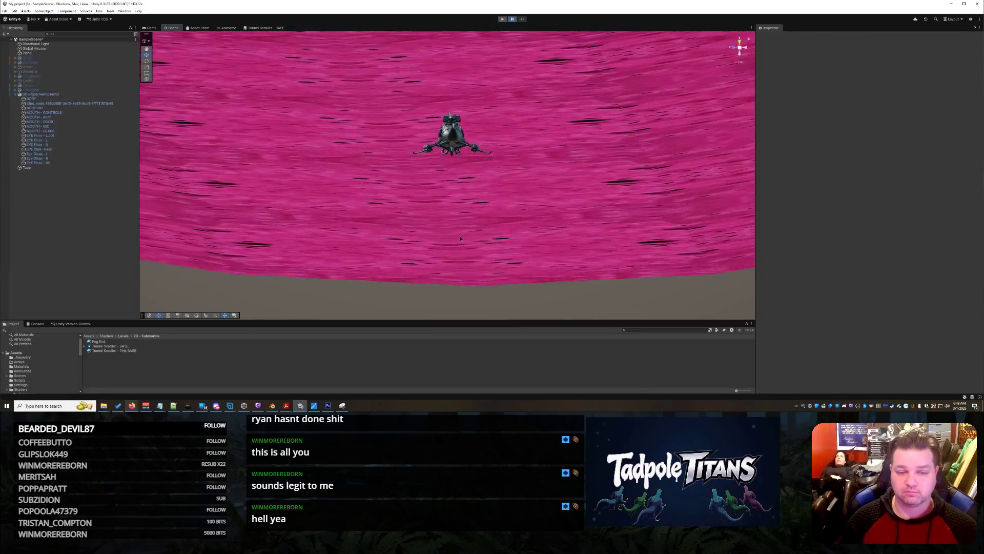
{"action": "mouse_move", "coordinate": [449, 231]}
{"action": "left_mouse_down"}
{"action": "mouse_move", "coordinate": [464, 220]}
{"action": "mouse_move", "coordinate": [454, 228]}
{"action": "left_mouse_up"}
{"action": "scroll", "coordinate": [455, 229], "scroll_direction": "down", "scroll_amount": 5}
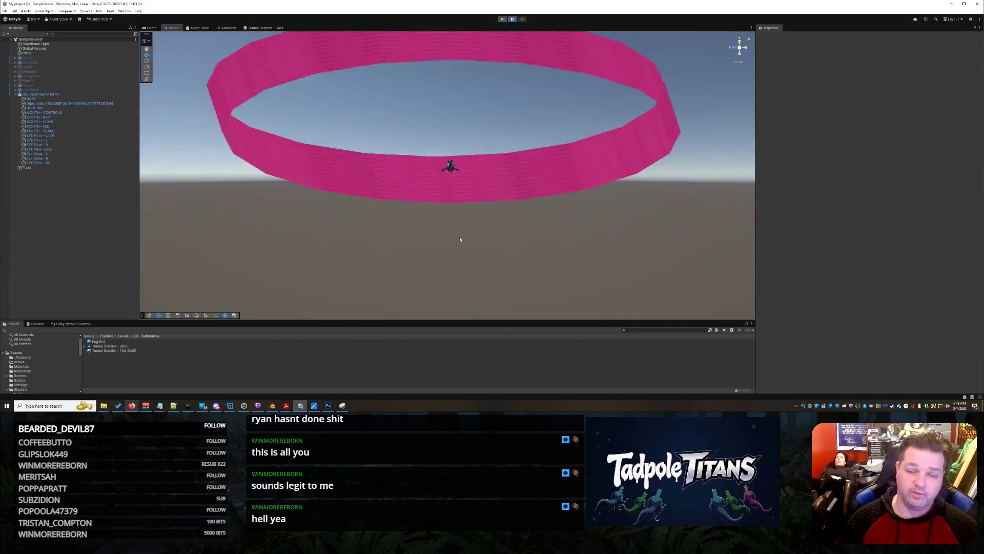
{"action": "scroll", "coordinate": [475, 252], "scroll_direction": "up", "scroll_amount": 10}
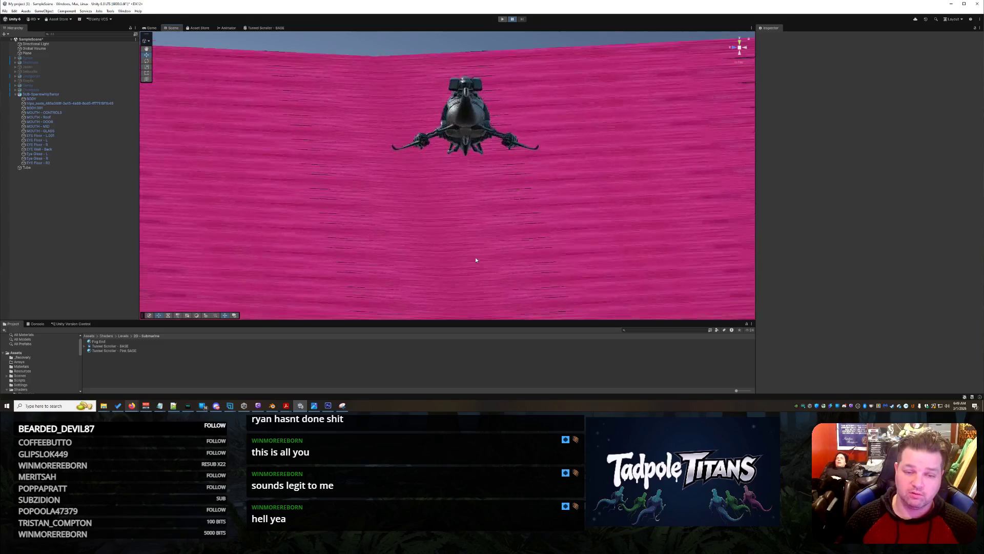
{"action": "scroll", "coordinate": [476, 260], "scroll_direction": "down", "scroll_amount": 5}
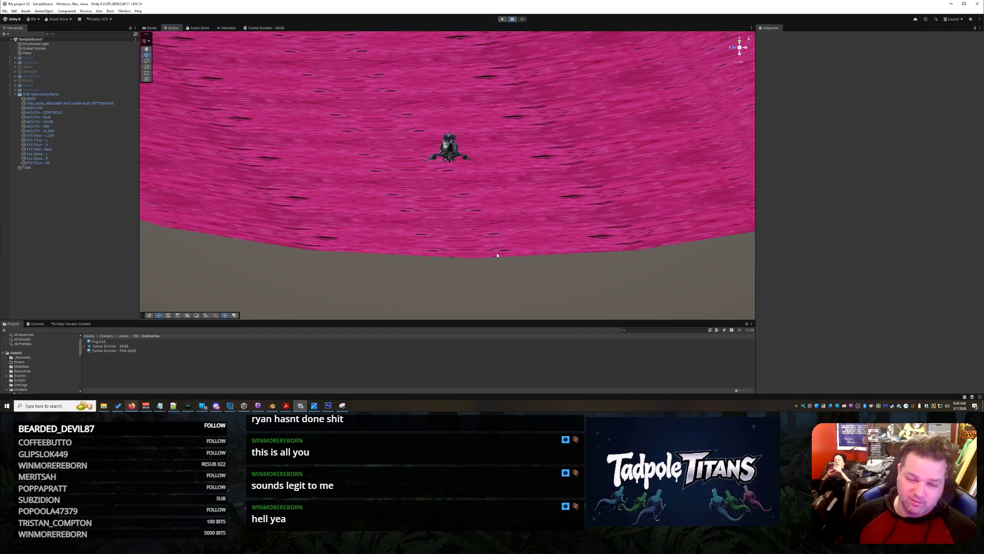
{"action": "mouse_move", "coordinate": [566, 179]}
{"action": "left_mouse_down"}
{"action": "mouse_move", "coordinate": [494, 180]}
{"action": "mouse_move", "coordinate": [605, 217]}
{"action": "left_mouse_up"}
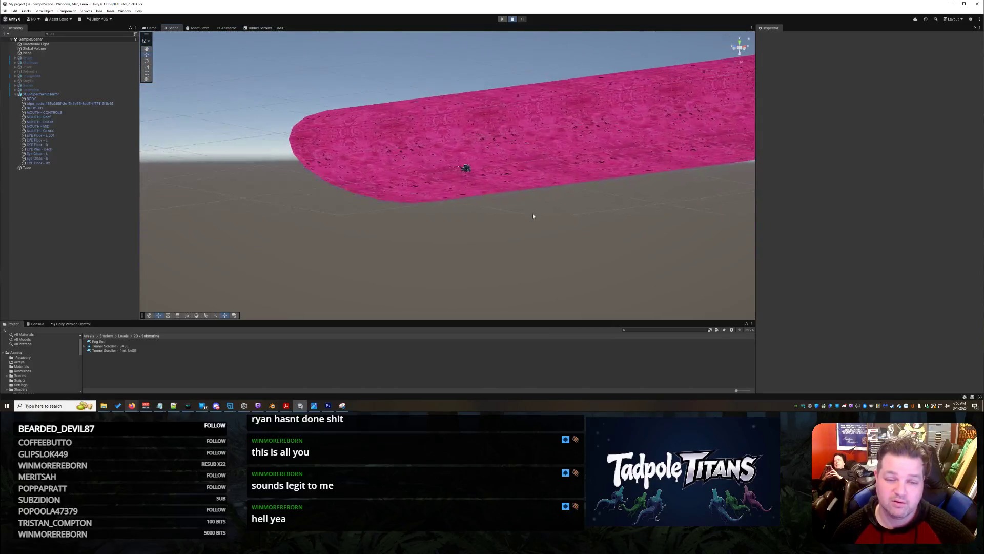
{"action": "mouse_move", "coordinate": [520, 236]}
{"action": "left_mouse_down"}
{"action": "mouse_move", "coordinate": [533, 252]}
{"action": "mouse_move", "coordinate": [503, 251]}
{"action": "left_mouse_up"}
{"action": "mouse_move", "coordinate": [609, 250]}
{"action": "left_mouse_down"}
{"action": "mouse_move", "coordinate": [541, 228]}
{"action": "mouse_move", "coordinate": [617, 199]}
{"action": "mouse_move", "coordinate": [618, 224]}
{"action": "mouse_move", "coordinate": [580, 237]}
{"action": "left_mouse_up"}
{"action": "scroll", "coordinate": [566, 241], "scroll_direction": "down", "scroll_amount": 5}
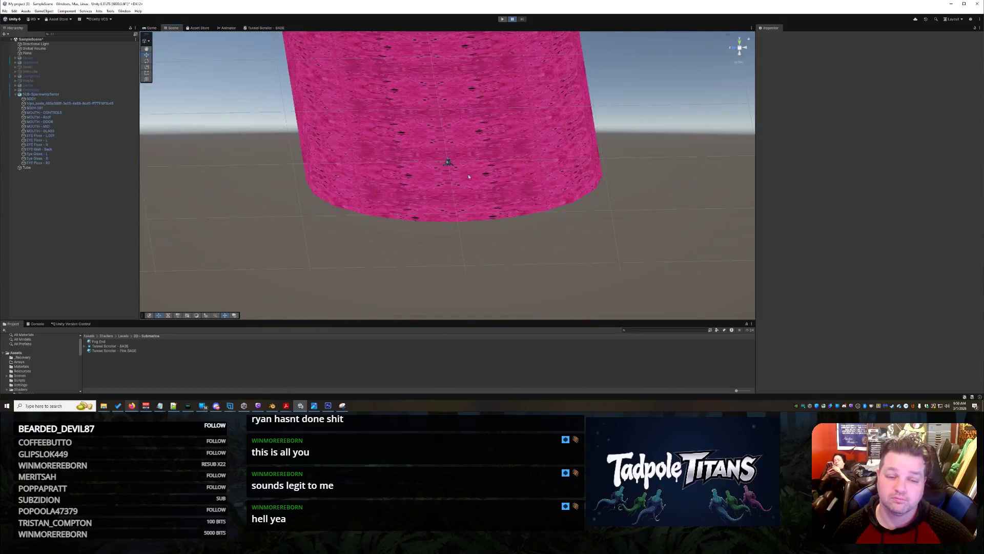
{"action": "left_click", "coordinate": [449, 164]}
Step: Select the submarine's body and set its Position X to 0
{"action": "scroll", "coordinate": [461, 163], "scroll_direction": "up", "scroll_amount": 2}
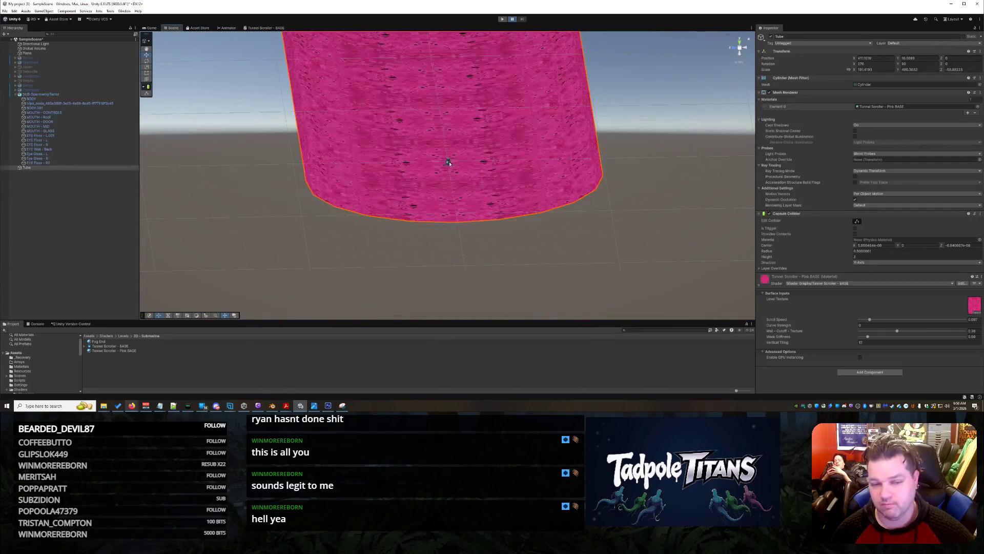
{"action": "left_click", "coordinate": [449, 163]}
{"action": "scroll", "coordinate": [487, 185], "scroll_direction": "up", "scroll_amount": 1}
{"action": "scroll", "coordinate": [488, 185], "scroll_direction": "up", "scroll_amount": 4}
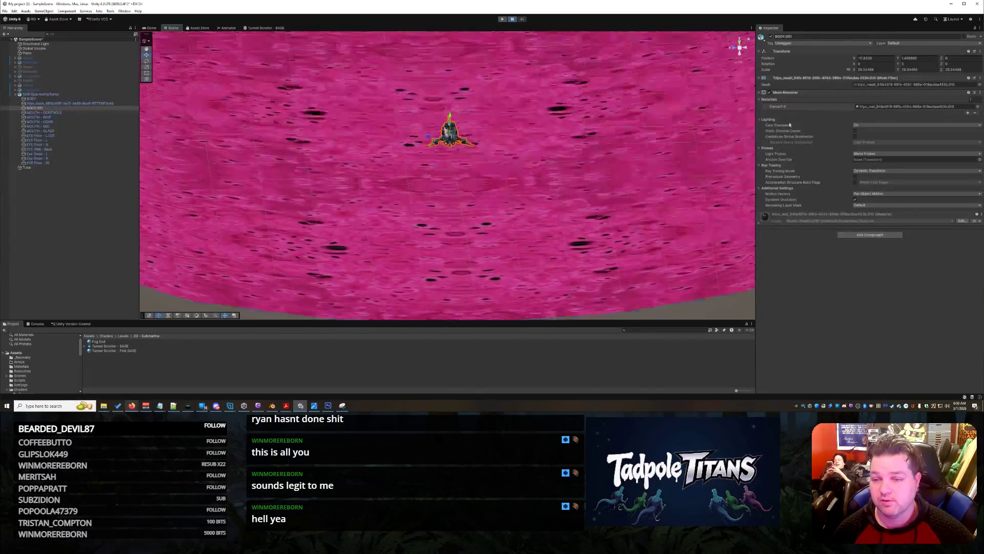
{"action": "left_click", "coordinate": [876, 59]}
{"action": "type", "text": "0"}
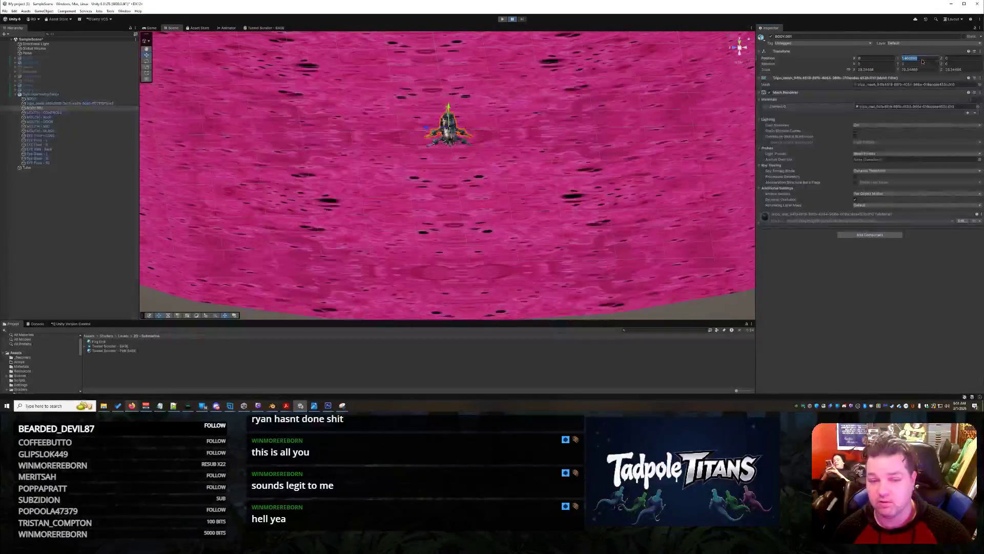
Step: Select the Tube, then the SUB-SpermwhipTerror parent, then deselect everything
{"action": "left_click", "coordinate": [35, 247]}
{"action": "left_click", "coordinate": [27, 167]}
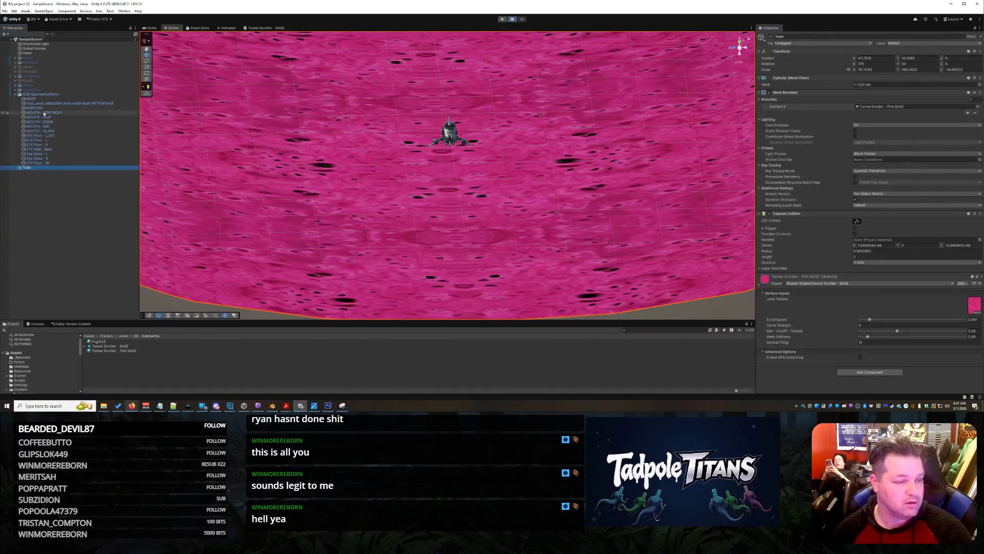
{"action": "left_click", "coordinate": [41, 94]}
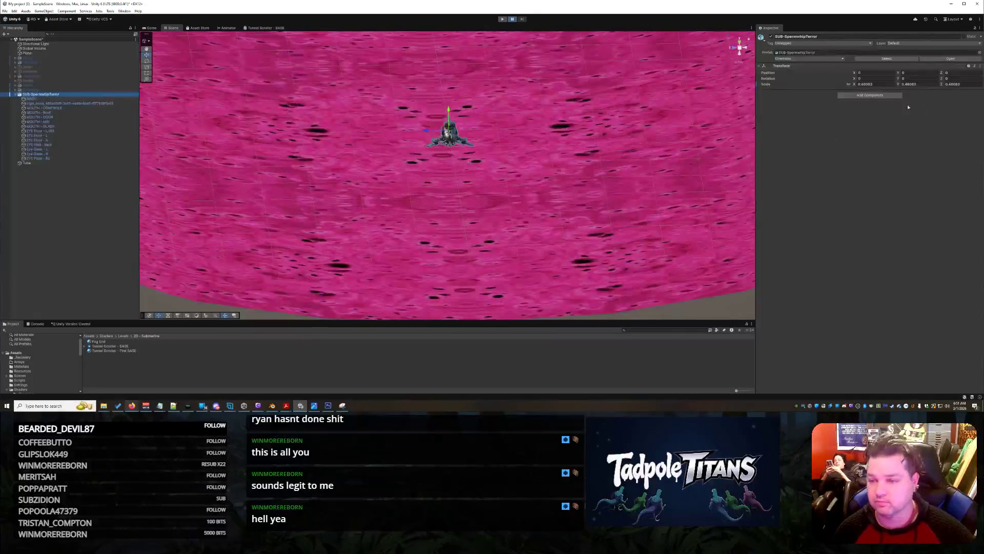
{"action": "scroll", "coordinate": [576, 170], "scroll_direction": "down", "scroll_amount": 5}
{"action": "right_click", "coordinate": [577, 260]}
{"action": "left_click", "coordinate": [536, 265]}
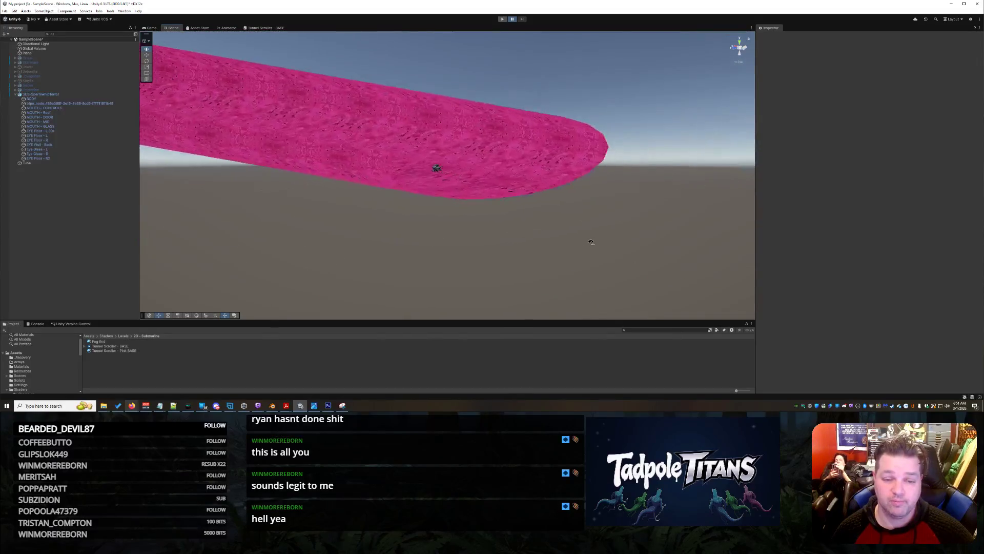
Step: Zoom and orbit around the pink tube, then bring Blender to the front
{"action": "scroll", "coordinate": [588, 241], "scroll_direction": "up", "scroll_amount": 6}
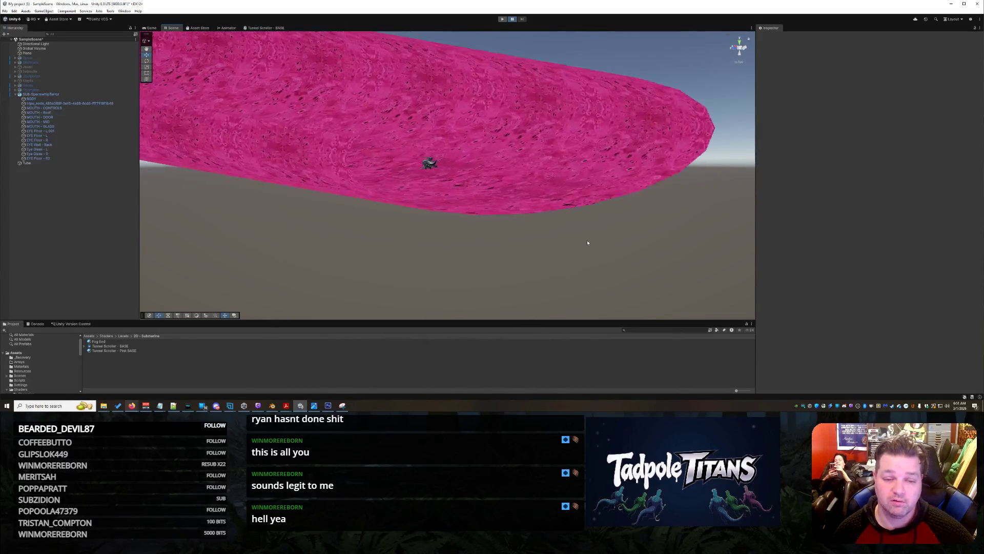
{"action": "mouse_move", "coordinate": [586, 242]}
{"action": "left_mouse_down"}
{"action": "mouse_move", "coordinate": [571, 251]}
{"action": "mouse_move", "coordinate": [582, 256]}
{"action": "left_mouse_up"}
{"action": "scroll", "coordinate": [573, 250], "scroll_direction": "up", "scroll_amount": 2}
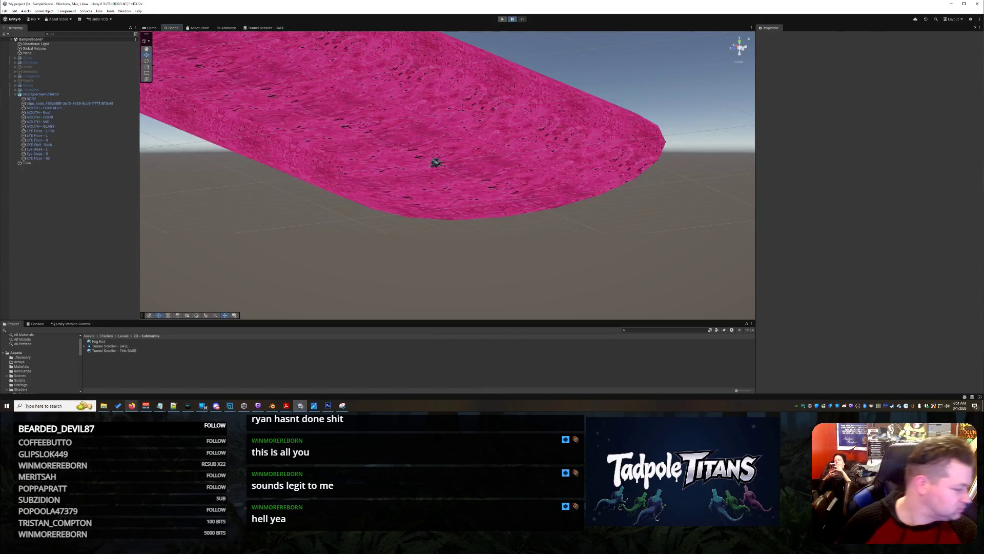
{"action": "left_click", "coordinate": [273, 405]}
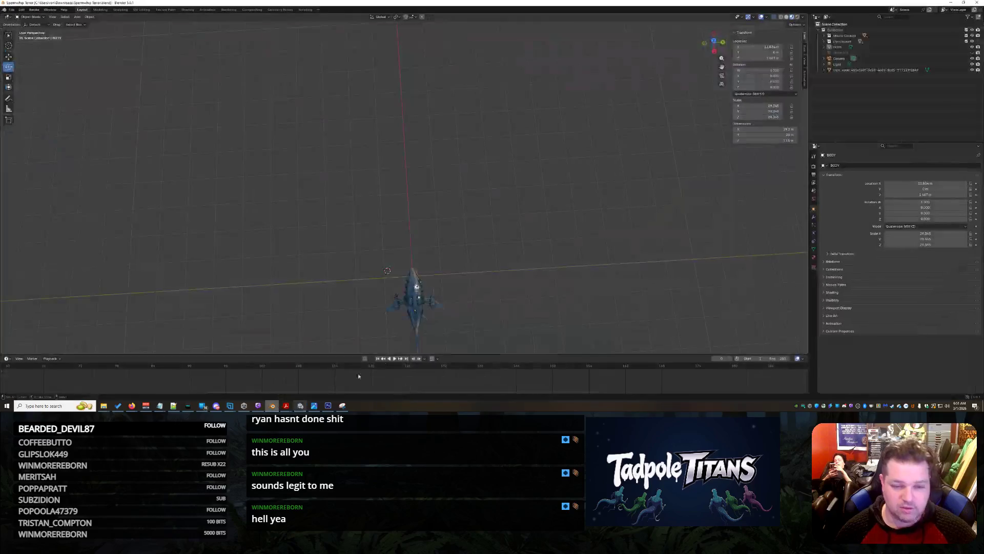
Step: Zoom in on the shark submarine in Blender, minimize it, and orbit Unity's view to face the pink tube
{"action": "scroll", "coordinate": [513, 295], "scroll_direction": "up", "scroll_amount": 5}
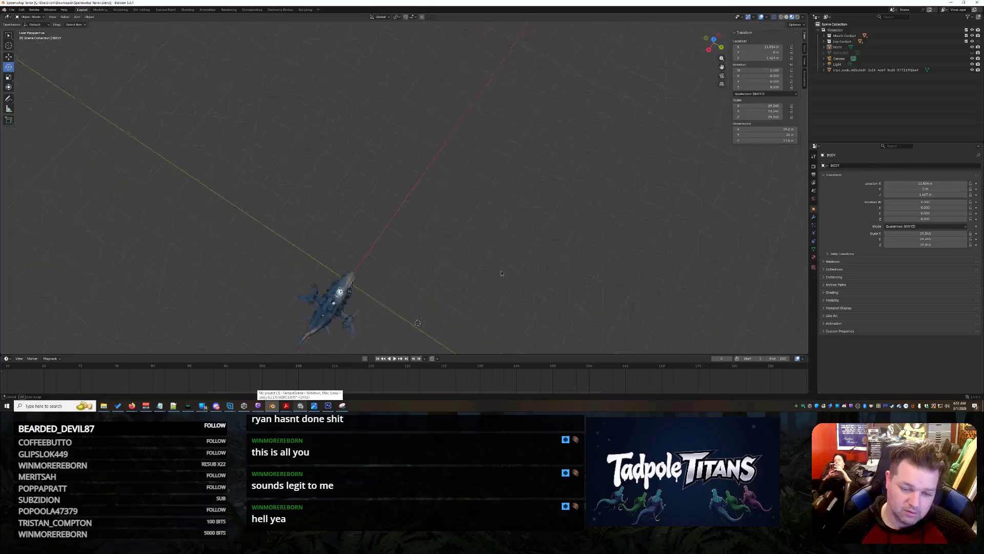
{"action": "scroll", "coordinate": [361, 232], "scroll_direction": "up", "scroll_amount": 3}
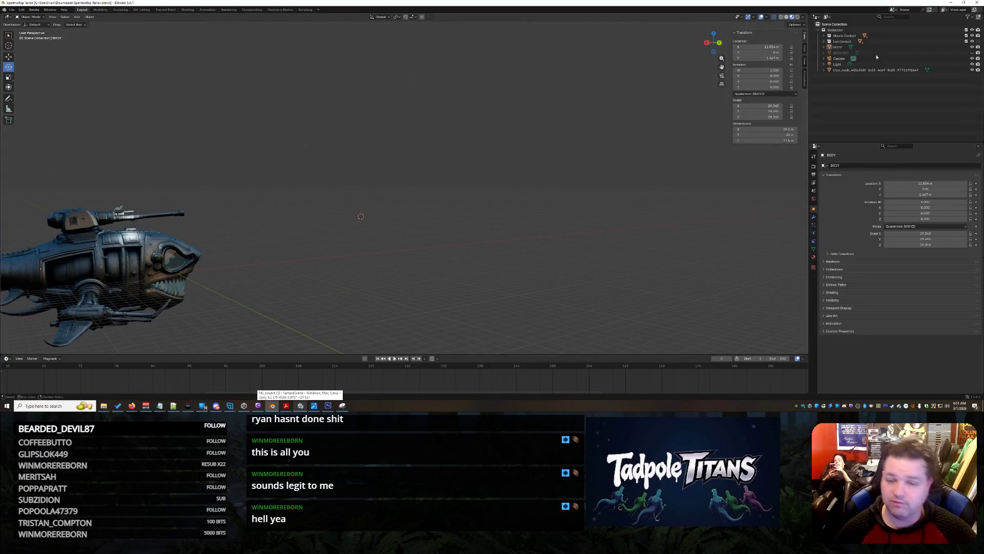
{"action": "left_click", "coordinate": [951, 3]}
{"action": "mouse_move", "coordinate": [568, 210]}
{"action": "left_mouse_down"}
{"action": "mouse_move", "coordinate": [518, 209]}
{"action": "mouse_move", "coordinate": [523, 220]}
{"action": "left_mouse_up"}
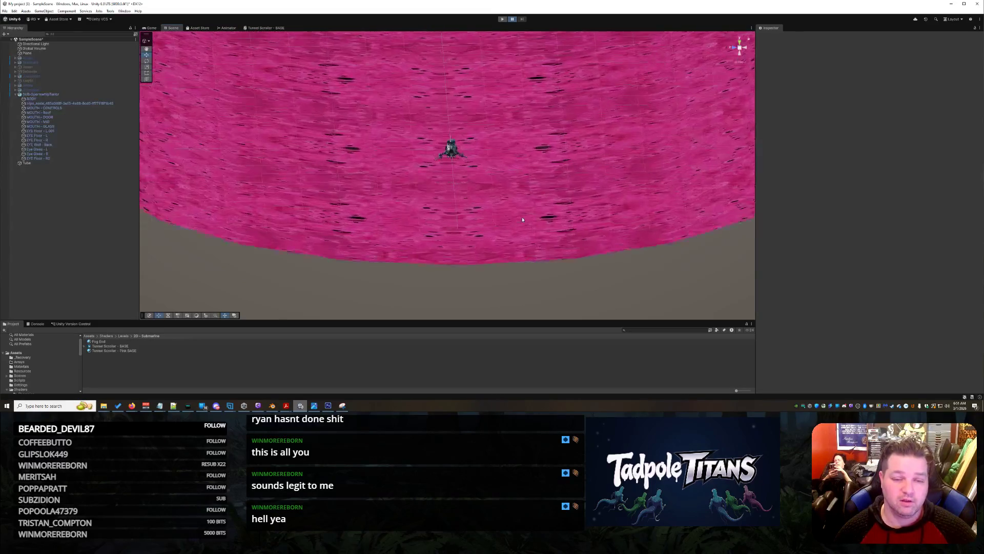
Step: Orbit to a side view, then select the Tube to show its Tunnel Scroller - Pink BASE material
{"action": "scroll", "coordinate": [522, 219], "scroll_direction": "up", "scroll_amount": 6}
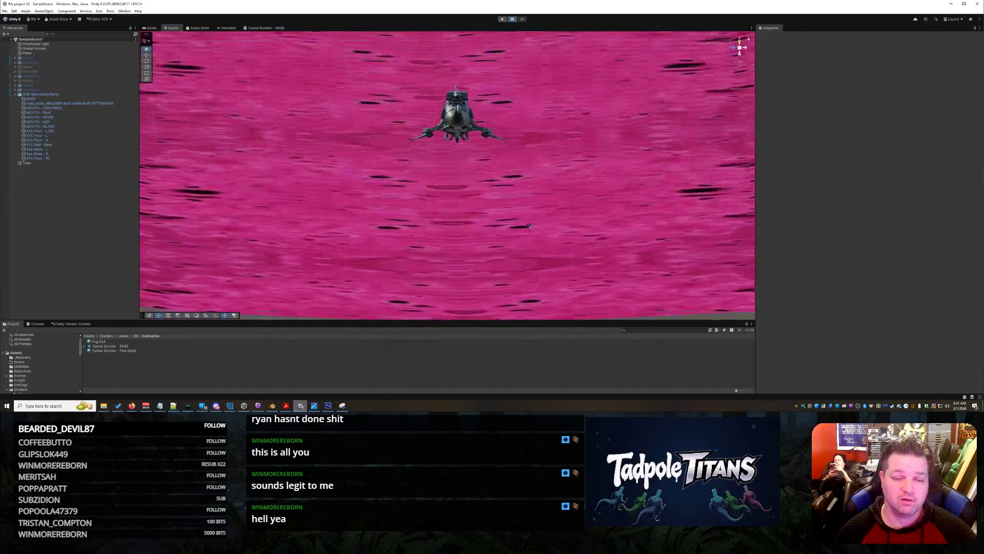
{"action": "scroll", "coordinate": [530, 225], "scroll_direction": "down", "scroll_amount": 8}
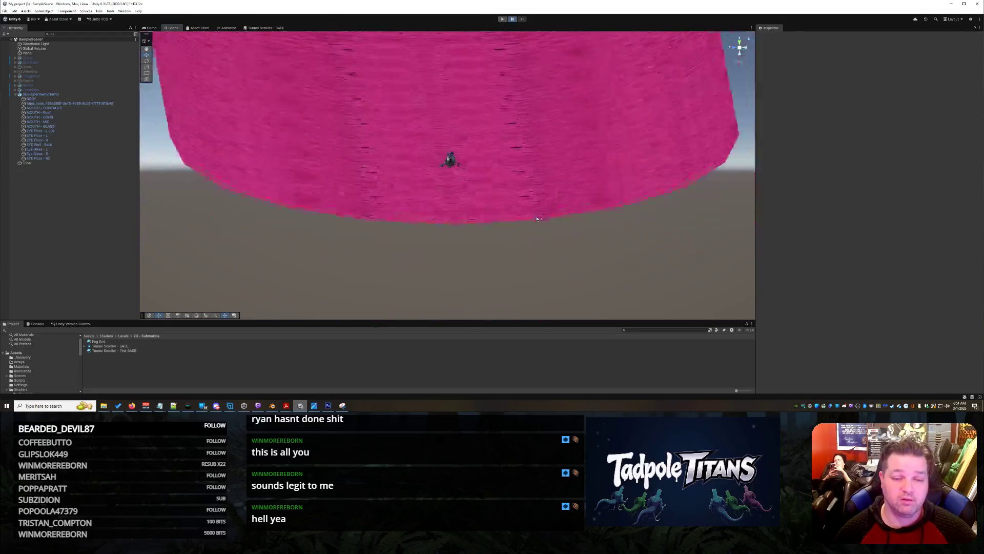
{"action": "mouse_move", "coordinate": [494, 213]}
{"action": "left_mouse_down"}
{"action": "mouse_move", "coordinate": [368, 215]}
{"action": "mouse_move", "coordinate": [360, 227]}
{"action": "mouse_move", "coordinate": [481, 241]}
{"action": "mouse_move", "coordinate": [621, 236]}
{"action": "mouse_move", "coordinate": [607, 290]}
{"action": "mouse_move", "coordinate": [528, 169]}
{"action": "left_mouse_up"}
{"action": "scroll", "coordinate": [434, 239], "scroll_direction": "up", "scroll_amount": 10}
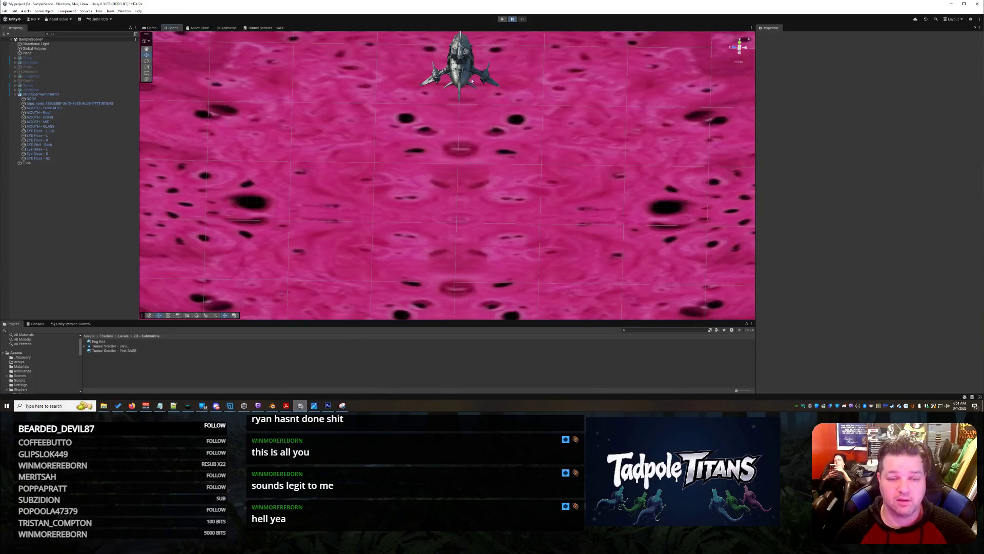
{"action": "left_click", "coordinate": [472, 80]}
{"action": "mouse_move", "coordinate": [472, 81]}
{"action": "left_mouse_down"}
{"action": "mouse_move", "coordinate": [541, 195]}
{"action": "mouse_move", "coordinate": [552, 149]}
{"action": "mouse_move", "coordinate": [541, 298]}
{"action": "mouse_move", "coordinate": [473, 246]}
{"action": "mouse_move", "coordinate": [451, 258]}
{"action": "mouse_move", "coordinate": [475, 236]}
{"action": "mouse_move", "coordinate": [463, 210]}
{"action": "mouse_move", "coordinate": [449, 216]}
{"action": "mouse_move", "coordinate": [454, 209]}
{"action": "mouse_move", "coordinate": [636, 221]}
{"action": "mouse_move", "coordinate": [720, 173]}
{"action": "mouse_move", "coordinate": [600, 219]}
{"action": "mouse_move", "coordinate": [589, 236]}
{"action": "mouse_move", "coordinate": [589, 227]}
{"action": "left_mouse_up"}
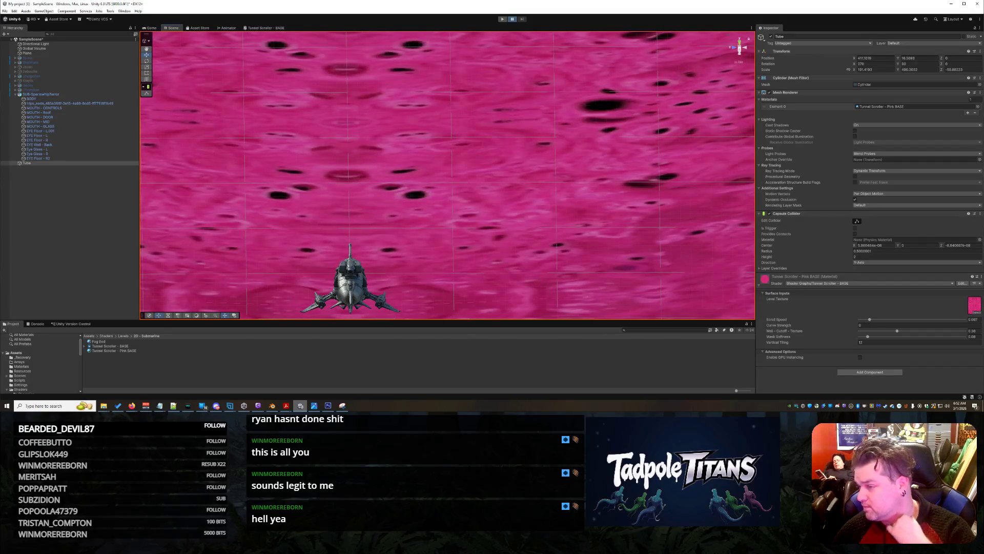
Step: Orbit Unity's Scene view to an angled look at the submarine in the pink tunnel, then return to Blender
{"action": "key", "text": "alt+Tab"}
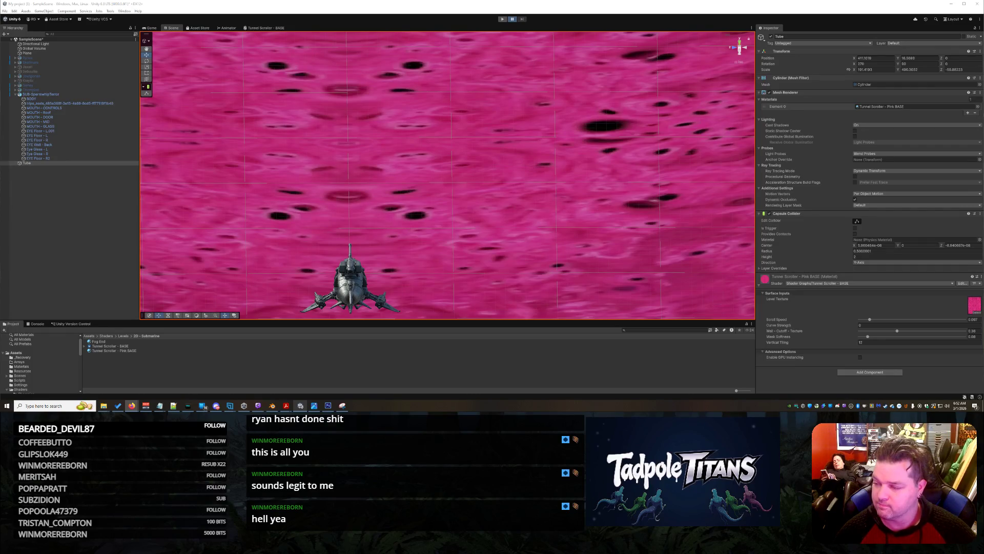
{"action": "mouse_move", "coordinate": [454, 195]}
{"action": "left_mouse_down"}
{"action": "mouse_move", "coordinate": [532, 170]}
{"action": "mouse_move", "coordinate": [692, 148]}
{"action": "mouse_move", "coordinate": [602, 173]}
{"action": "mouse_move", "coordinate": [344, 142]}
{"action": "mouse_move", "coordinate": [267, 174]}
{"action": "mouse_move", "coordinate": [276, 174]}
{"action": "left_mouse_up"}
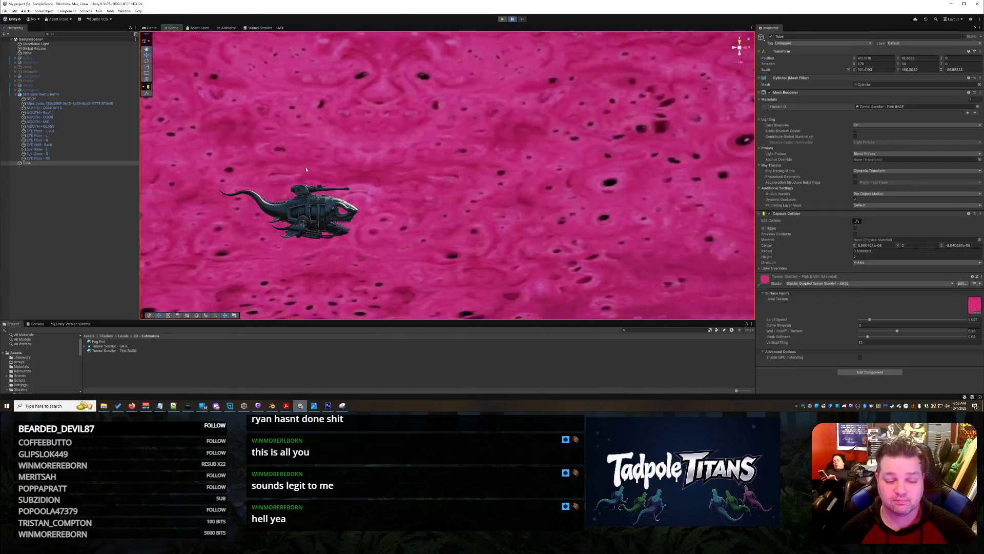
{"action": "left_click", "coordinate": [274, 405]}
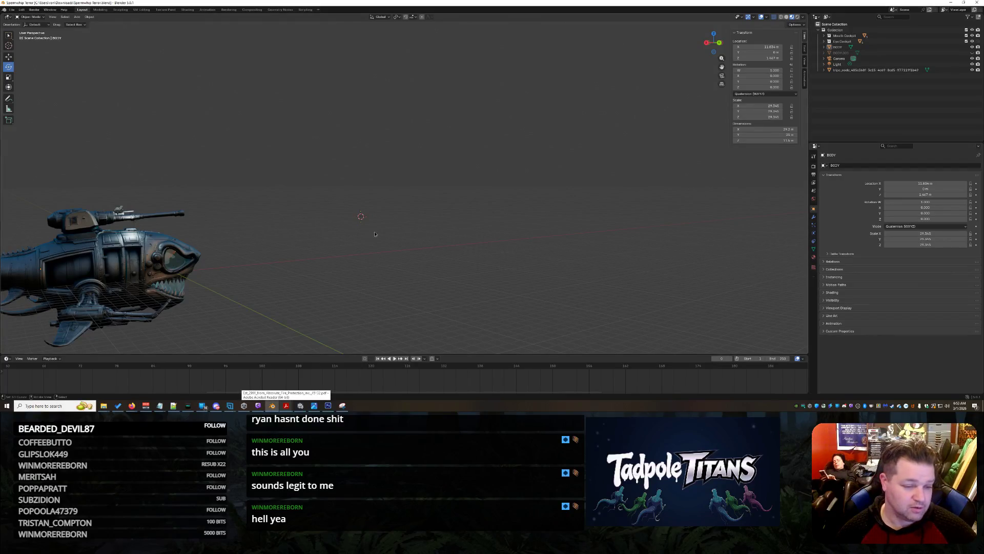
{"action": "scroll", "coordinate": [440, 242], "scroll_direction": "down", "scroll_amount": 5}
{"action": "scroll", "coordinate": [318, 245], "scroll_direction": "up", "scroll_amount": 3}
{"action": "mouse_move", "coordinate": [293, 235]}
{"action": "left_mouse_down"}
{"action": "mouse_move", "coordinate": [317, 245]}
{"action": "mouse_move", "coordinate": [468, 249]}
{"action": "left_mouse_up"}
{"action": "scroll", "coordinate": [408, 255], "scroll_direction": "up", "scroll_amount": 4}
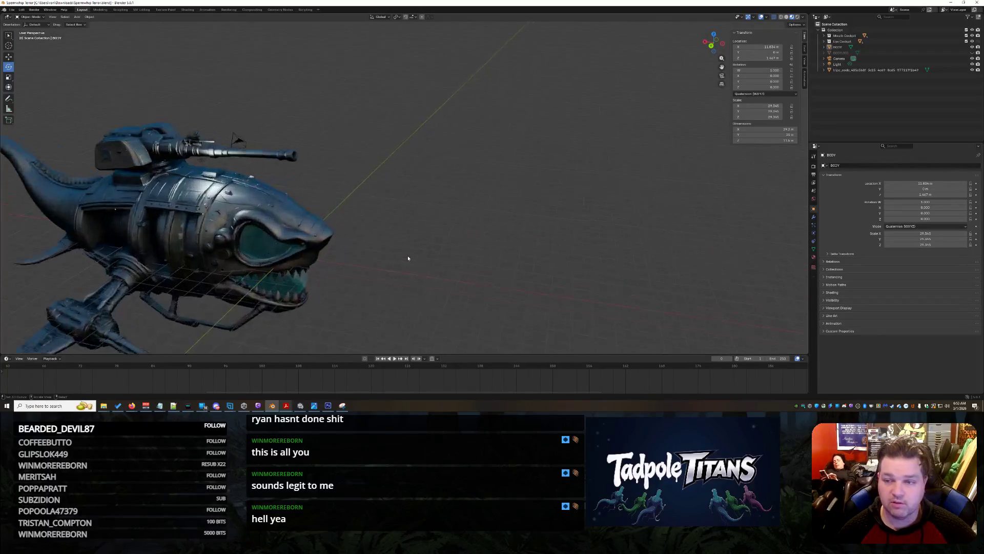
{"action": "mouse_move", "coordinate": [410, 260]}
{"action": "left_mouse_down"}
{"action": "mouse_move", "coordinate": [492, 246]}
{"action": "mouse_move", "coordinate": [470, 236]}
{"action": "left_mouse_up"}
{"action": "scroll", "coordinate": [543, 238], "scroll_direction": "up", "scroll_amount": 5}
{"action": "scroll", "coordinate": [543, 238], "scroll_direction": "down", "scroll_amount": 3}
{"action": "scroll", "coordinate": [471, 236], "scroll_direction": "down", "scroll_amount": 3}
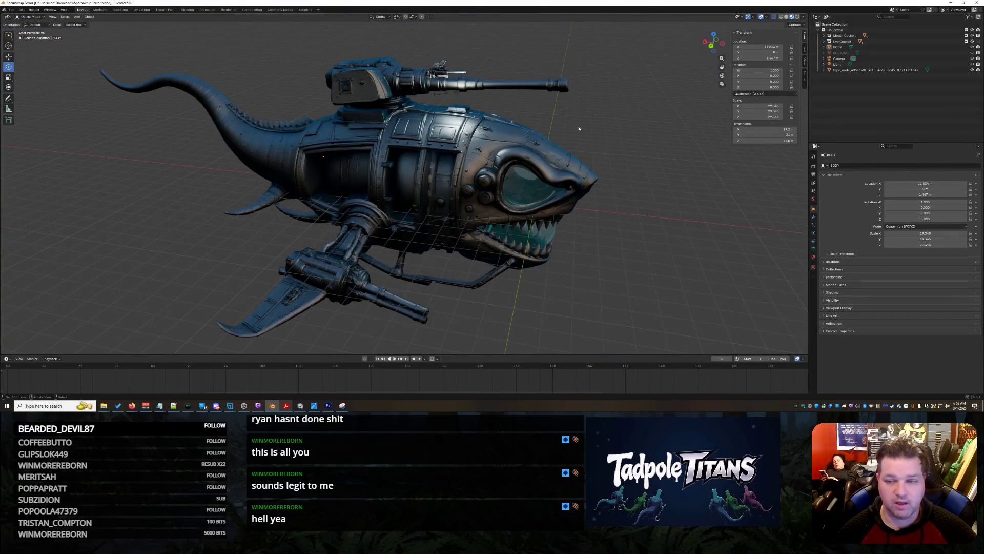
{"action": "scroll", "coordinate": [632, 165], "scroll_direction": "down", "scroll_amount": 6}
{"action": "left_click_drag", "start_coordinate": [598, 168], "coordinate": [374, 176]}
{"action": "scroll", "coordinate": [373, 176], "scroll_direction": "up", "scroll_amount": 2}
{"action": "left_click_drag", "start_coordinate": [141, 120], "coordinate": [459, 263]}
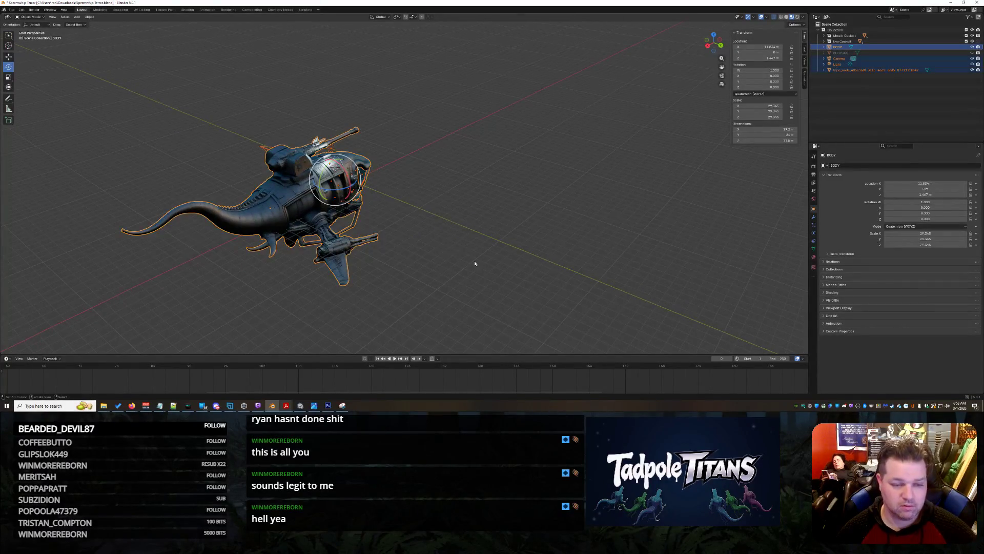
{"action": "left_click", "coordinate": [501, 202]}
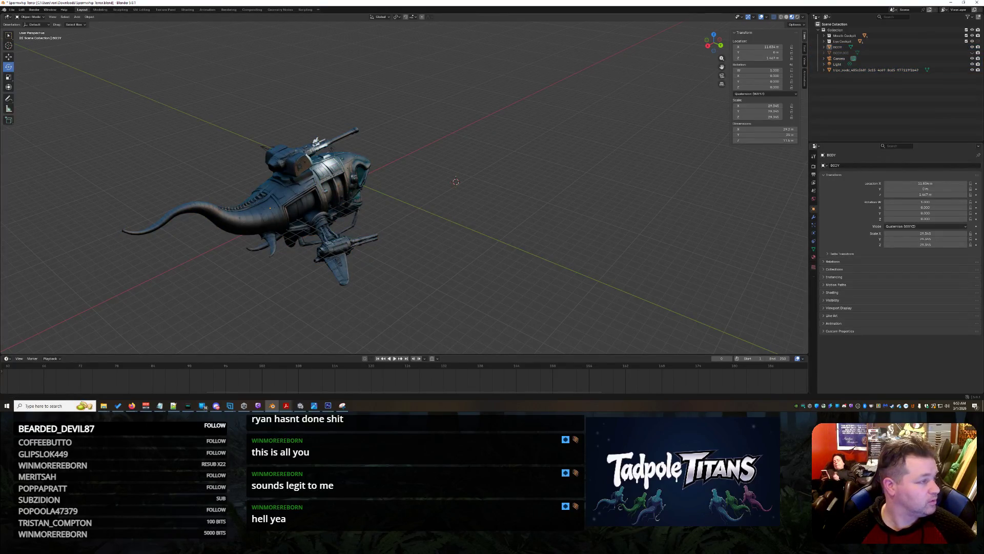
{"action": "left_click", "coordinate": [132, 405]}
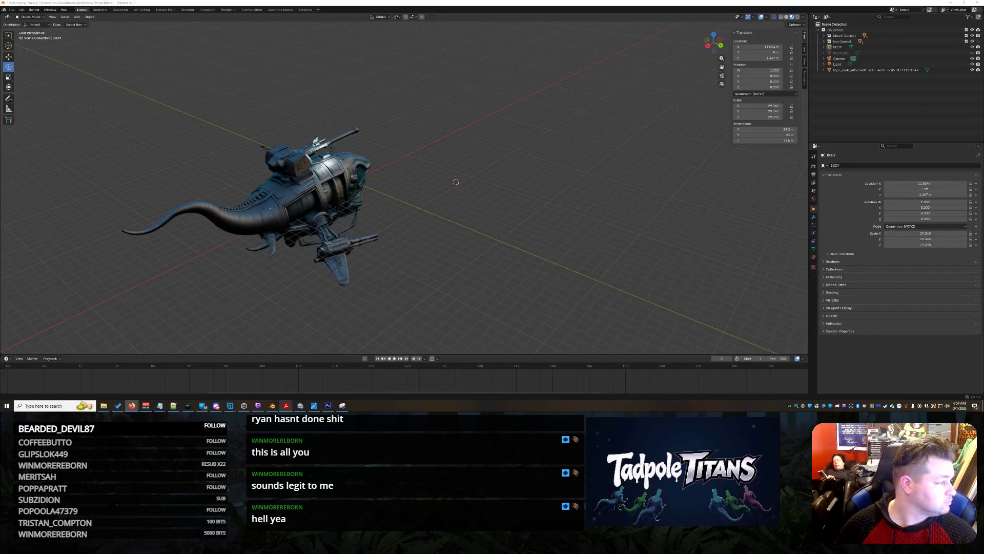
Step: Move the 3D cursor, look through the scene camera, and select the ship's BODY object
{"action": "right_click", "coordinate": [196, 104], "text": "shift"}
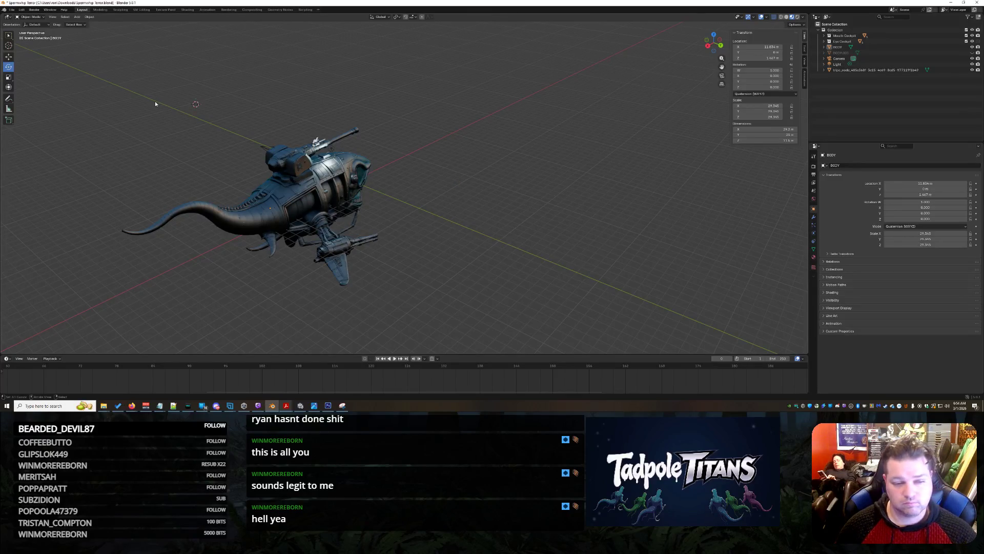
{"action": "key", "text": "KP_0"}
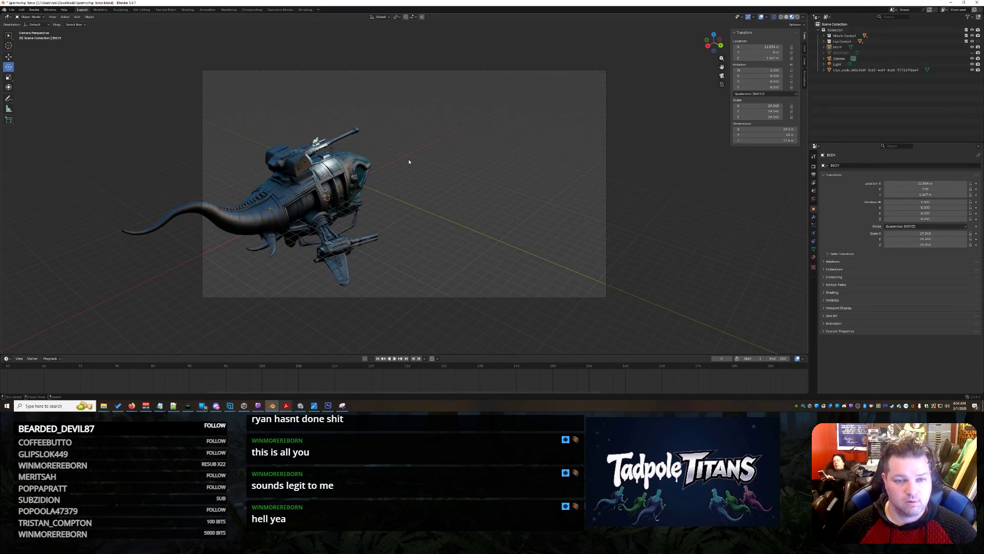
{"action": "scroll", "coordinate": [420, 146], "scroll_direction": "up", "scroll_amount": 10}
{"action": "left_click", "coordinate": [434, 130]}
{"action": "scroll", "coordinate": [460, 192], "scroll_direction": "down", "scroll_amount": 6}
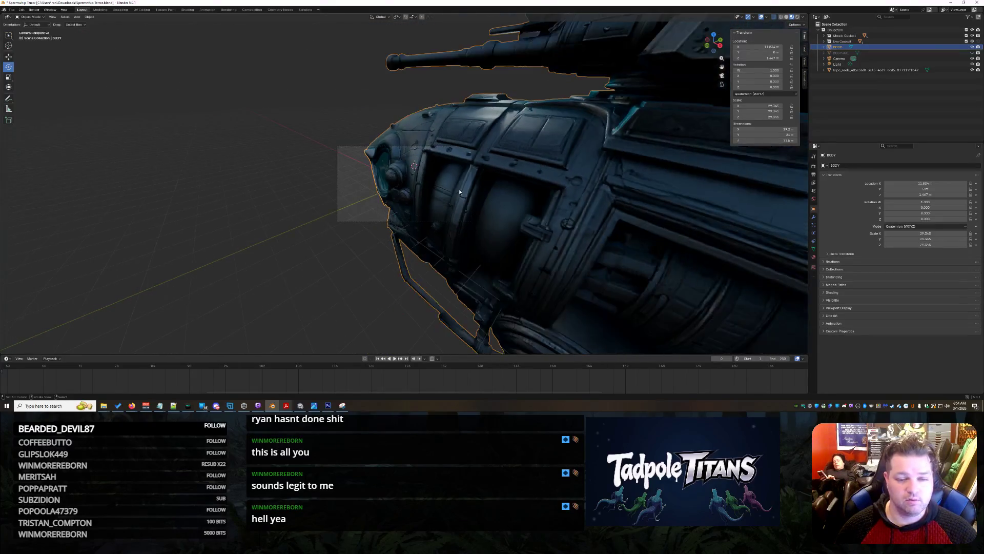
Step: Add the Camera to the selection, toggle it with undo/redo, and inspect the Undo History
{"action": "left_click", "coordinate": [447, 213], "text": "shift"}
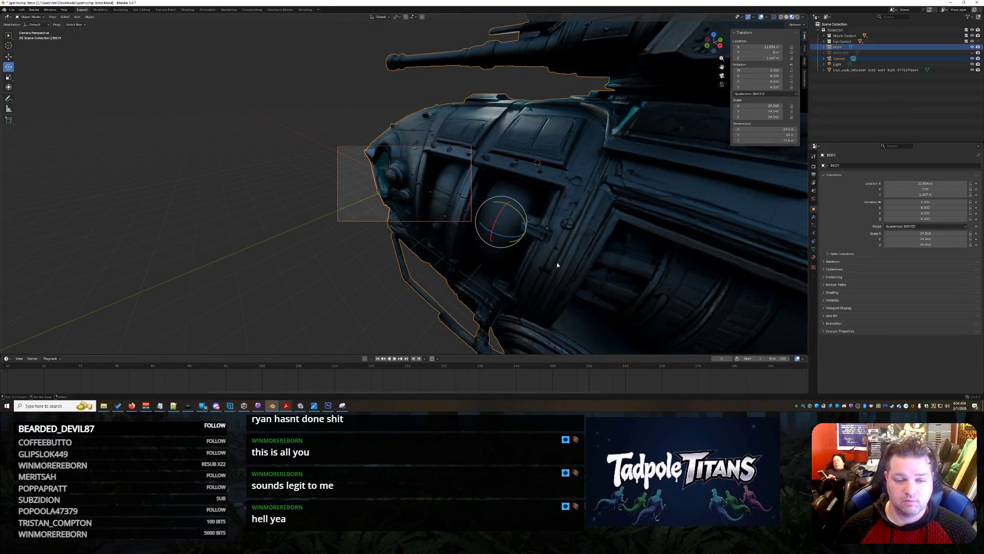
{"action": "key", "text": "ctrl+z"}
{"action": "key", "text": "ctrl+shift+z"}
{"action": "key", "text": "ctrl+z"}
{"action": "key", "text": "ctrl+z"}
{"action": "key", "text": "ctrl+z"}
{"action": "key", "text": "ctrl+shift+z"}
{"action": "key", "text": "ctrl+shift+z"}
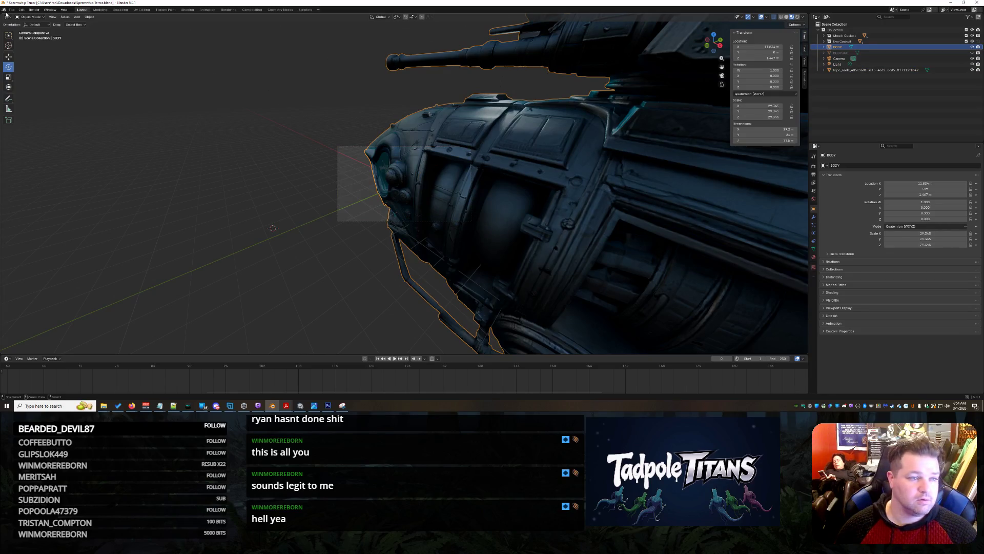
{"action": "key", "text": "ctrl+z"}
{"action": "left_click", "coordinate": [22, 10]}
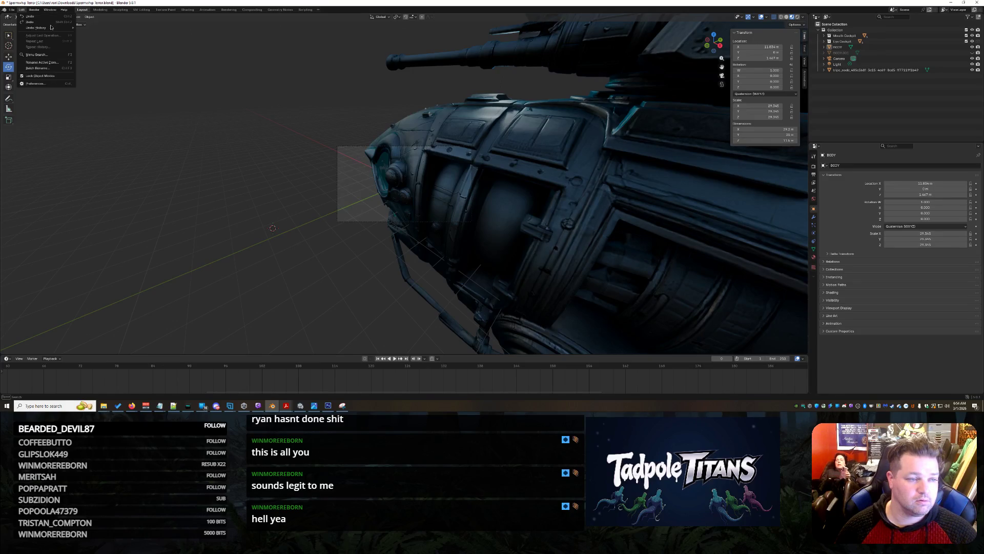
{"action": "mouse_move", "coordinate": [44, 27]}
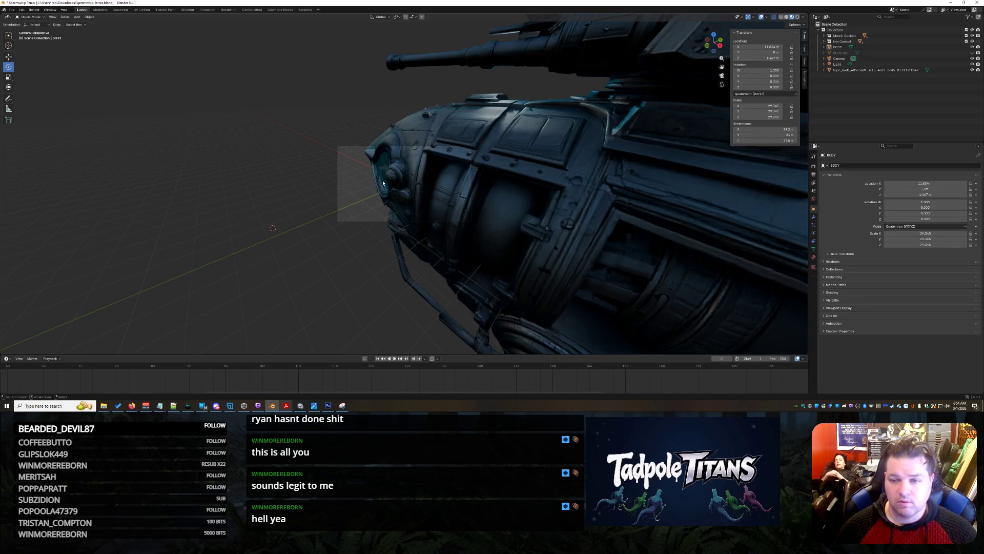
Step: Select and then deselect the Camera object, and leave camera view for normal perspective
{"action": "left_click", "coordinate": [876, 58]}
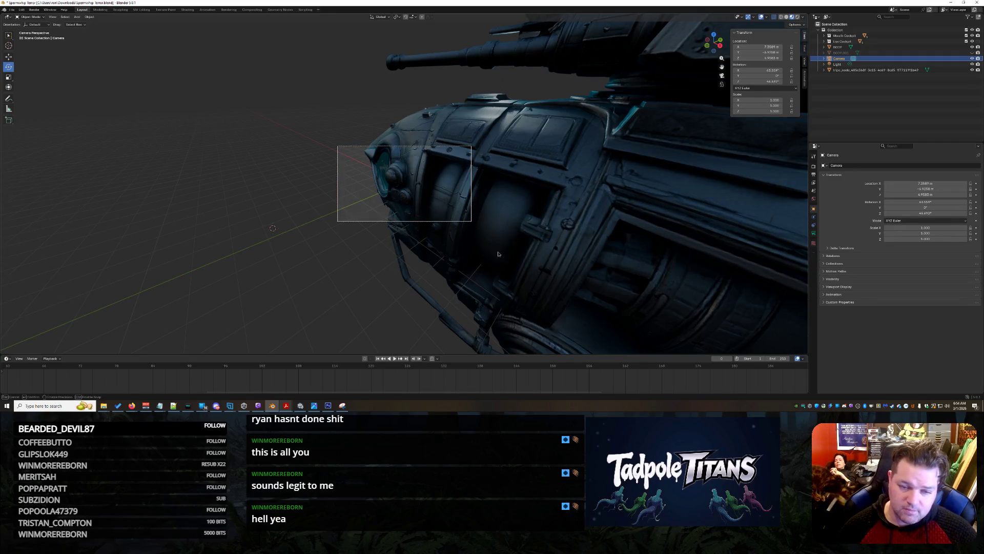
{"action": "left_click", "coordinate": [293, 132]}
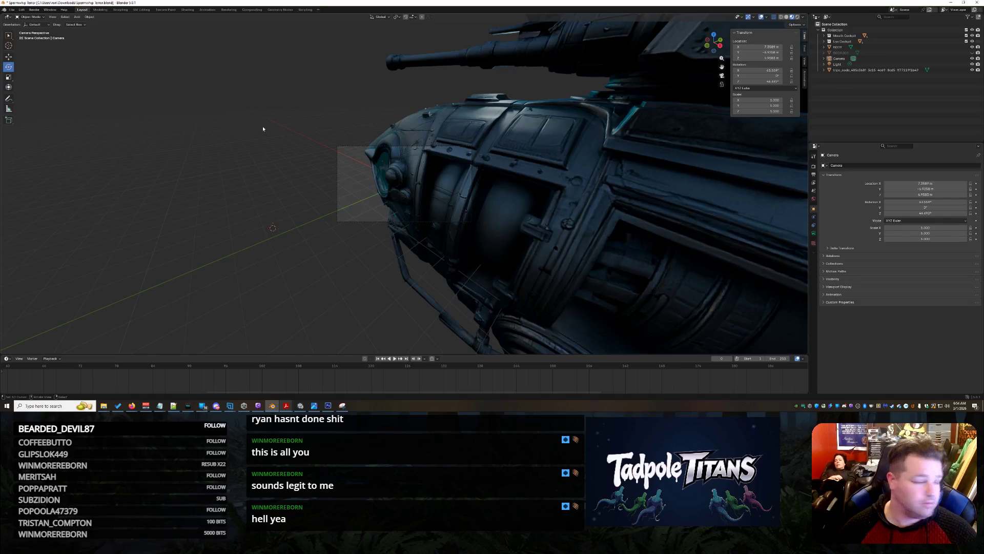
{"action": "key", "text": "alt+Tab"}
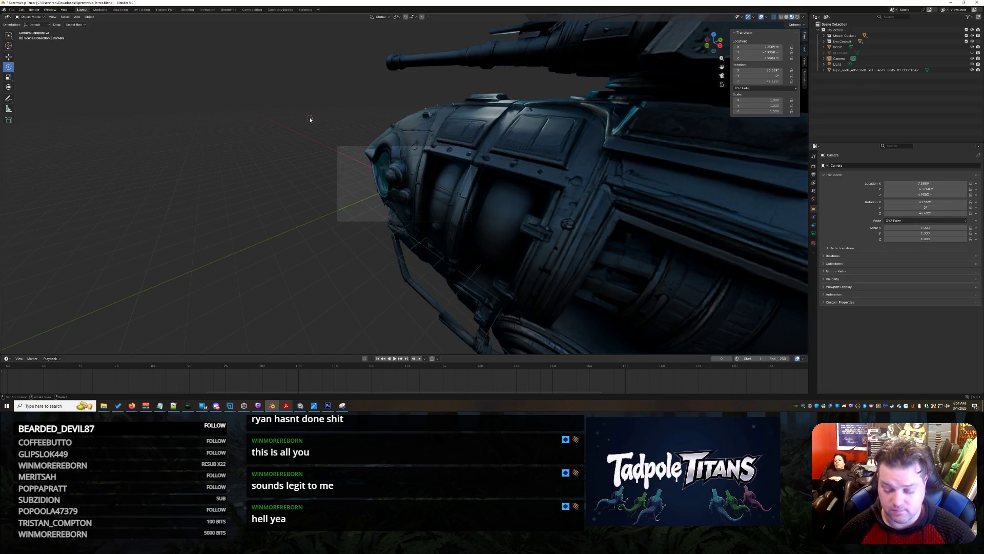
{"action": "key", "text": "KP_0"}
Step: Orbit and zoom to a full low side view of the submarine, briefly selecting its BODY
{"action": "scroll", "coordinate": [539, 205], "scroll_direction": "down", "scroll_amount": 10}
{"action": "scroll", "coordinate": [517, 209], "scroll_direction": "up", "scroll_amount": 13}
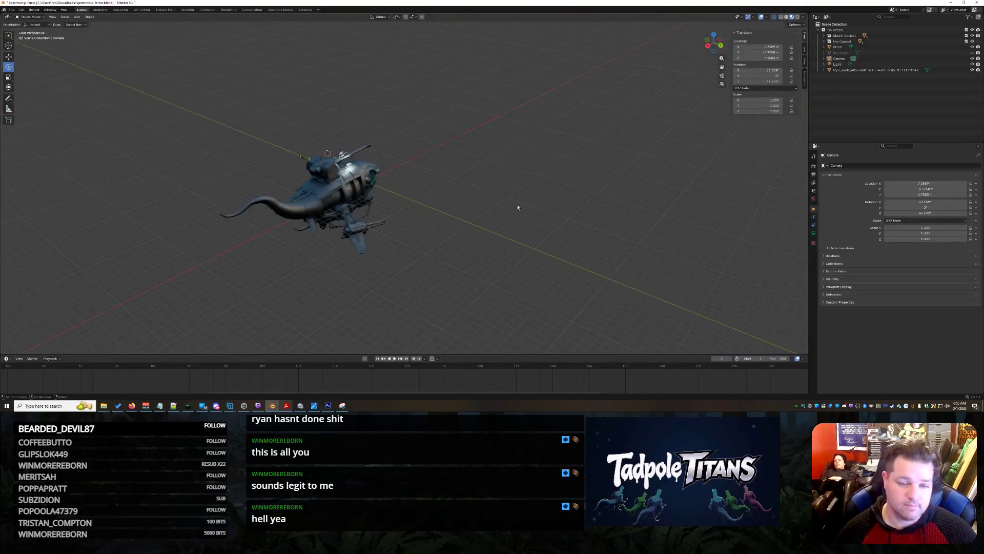
{"action": "mouse_move", "coordinate": [519, 214]}
{"action": "left_mouse_down"}
{"action": "mouse_move", "coordinate": [343, 196]}
{"action": "mouse_move", "coordinate": [554, 228]}
{"action": "mouse_move", "coordinate": [453, 238]}
{"action": "left_mouse_up"}
{"action": "scroll", "coordinate": [343, 196], "scroll_direction": "down", "scroll_amount": 5}
{"action": "scroll", "coordinate": [496, 246], "scroll_direction": "up", "scroll_amount": 8}
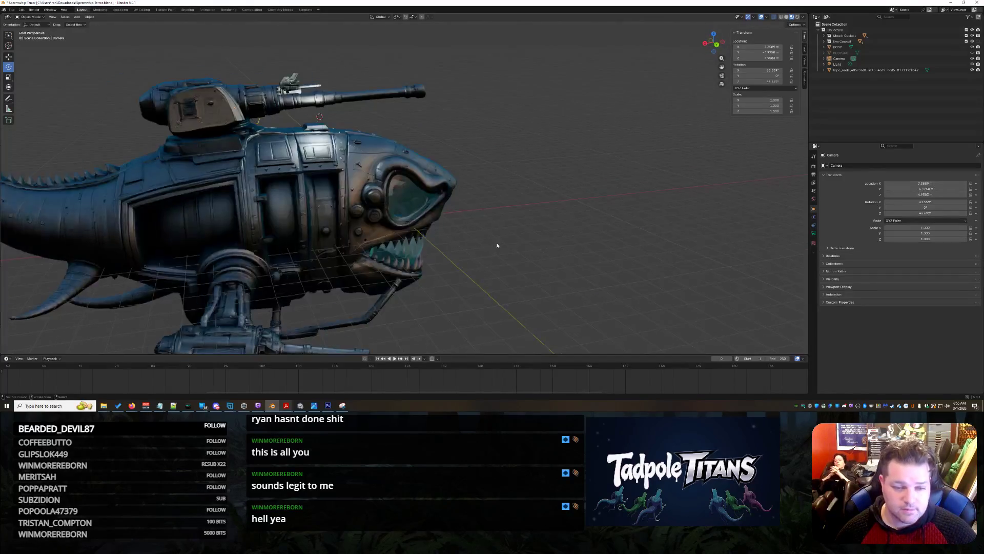
{"action": "mouse_move", "coordinate": [539, 278]}
{"action": "left_mouse_down"}
{"action": "mouse_move", "coordinate": [549, 246]}
{"action": "mouse_move", "coordinate": [461, 250]}
{"action": "mouse_move", "coordinate": [454, 272]}
{"action": "mouse_move", "coordinate": [496, 224]}
{"action": "mouse_move", "coordinate": [573, 300]}
{"action": "mouse_move", "coordinate": [508, 247]}
{"action": "mouse_move", "coordinate": [576, 234]}
{"action": "mouse_move", "coordinate": [426, 229]}
{"action": "mouse_move", "coordinate": [555, 246]}
{"action": "left_mouse_up"}
{"action": "left_click", "coordinate": [495, 224]}
{"action": "left_click", "coordinate": [574, 302]}
{"action": "scroll", "coordinate": [533, 266], "scroll_direction": "up", "scroll_amount": 6}
{"action": "scroll", "coordinate": [273, 183], "scroll_direction": "up", "scroll_amount": 2}
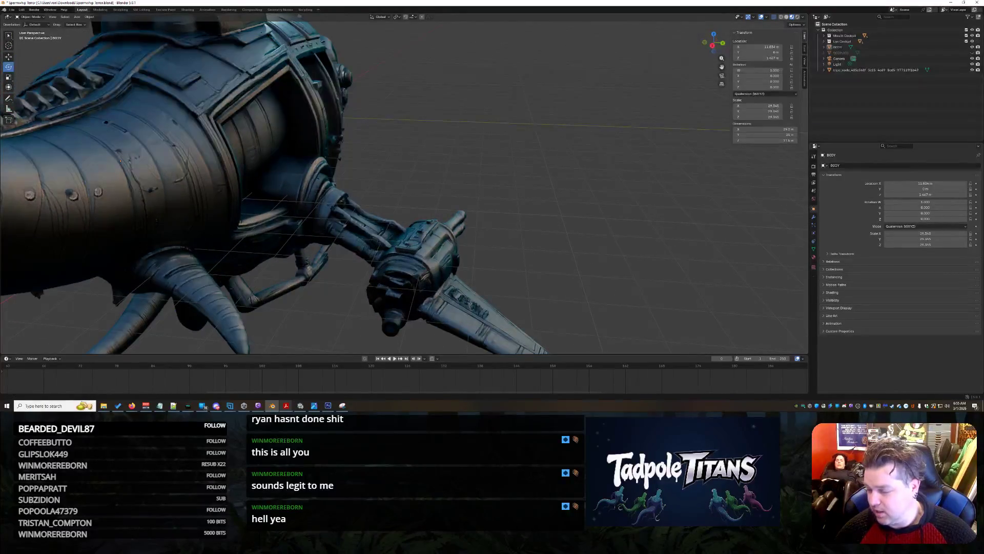
Step: Orbit round to face the ship's mouth and place the 3D cursor beside the side gun
{"action": "key", "text": "alt+Tab"}
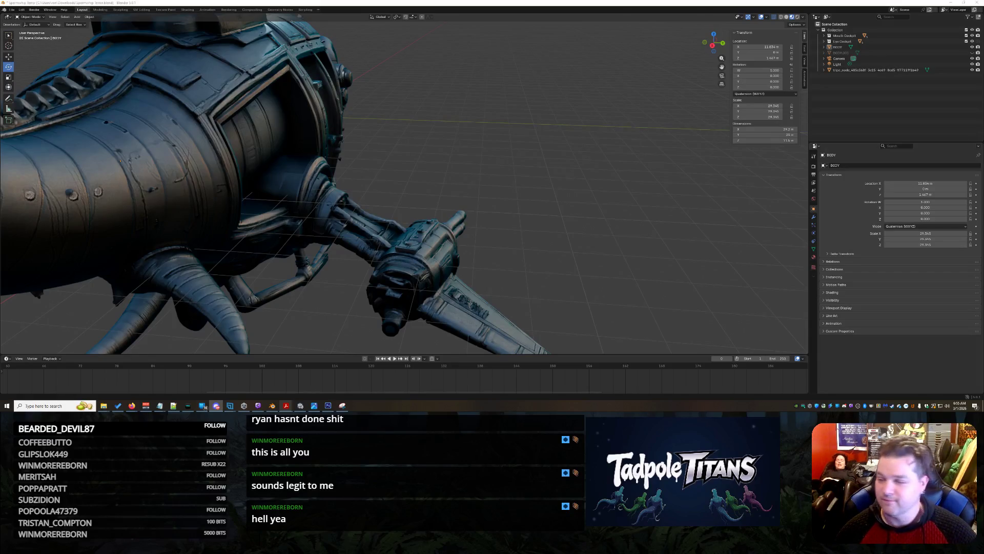
{"action": "right_click", "coordinate": [518, 158], "text": "shift"}
{"action": "mouse_move", "coordinate": [524, 160]}
{"action": "left_mouse_down"}
{"action": "mouse_move", "coordinate": [432, 164]}
{"action": "mouse_move", "coordinate": [568, 150]}
{"action": "mouse_move", "coordinate": [447, 178]}
{"action": "mouse_move", "coordinate": [419, 197]}
{"action": "left_mouse_up"}
{"action": "left_click", "coordinate": [419, 197]}
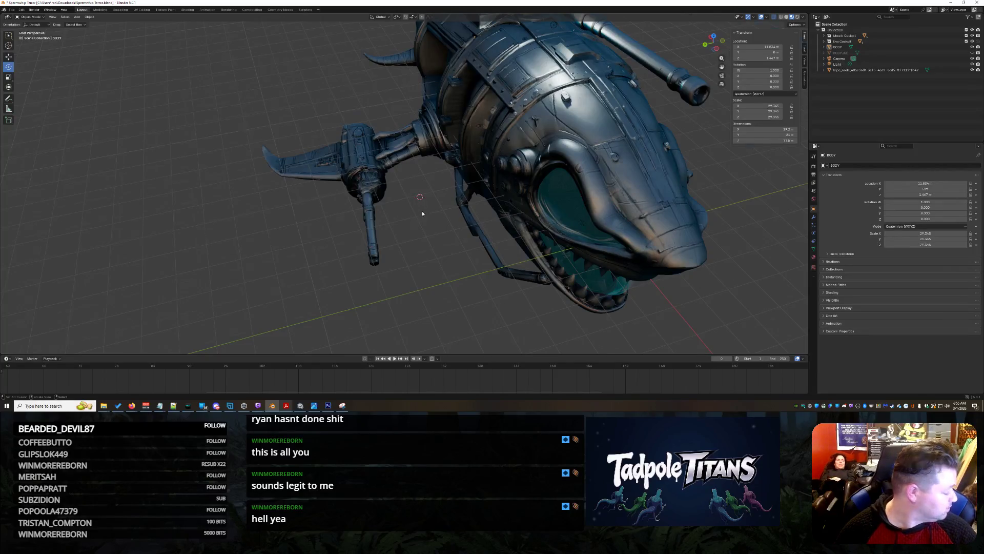
{"action": "scroll", "coordinate": [425, 212], "scroll_direction": "up", "scroll_amount": 5}
{"action": "scroll", "coordinate": [476, 172], "scroll_direction": "down", "scroll_amount": 5}
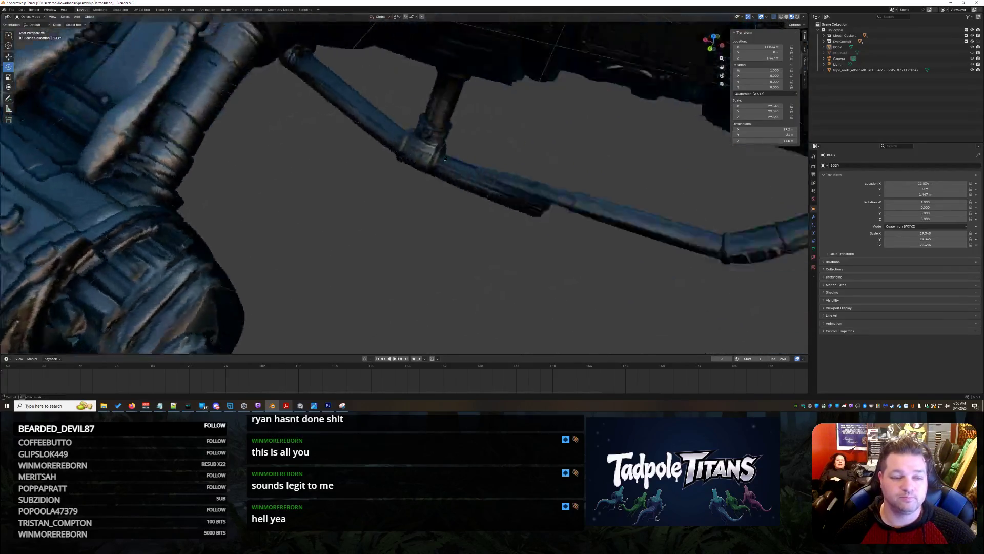
{"action": "mouse_move", "coordinate": [479, 160]}
{"action": "left_mouse_down"}
{"action": "mouse_move", "coordinate": [505, 151]}
{"action": "mouse_move", "coordinate": [525, 115]}
{"action": "mouse_move", "coordinate": [396, 134]}
{"action": "mouse_move", "coordinate": [505, 173]}
{"action": "left_mouse_up"}
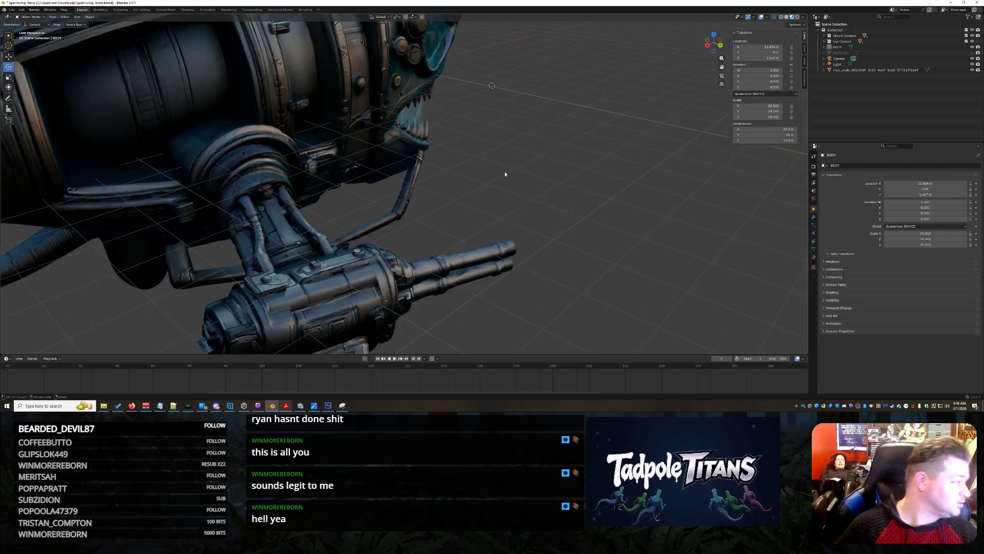
{"action": "scroll", "coordinate": [505, 174], "scroll_direction": "down", "scroll_amount": 2}
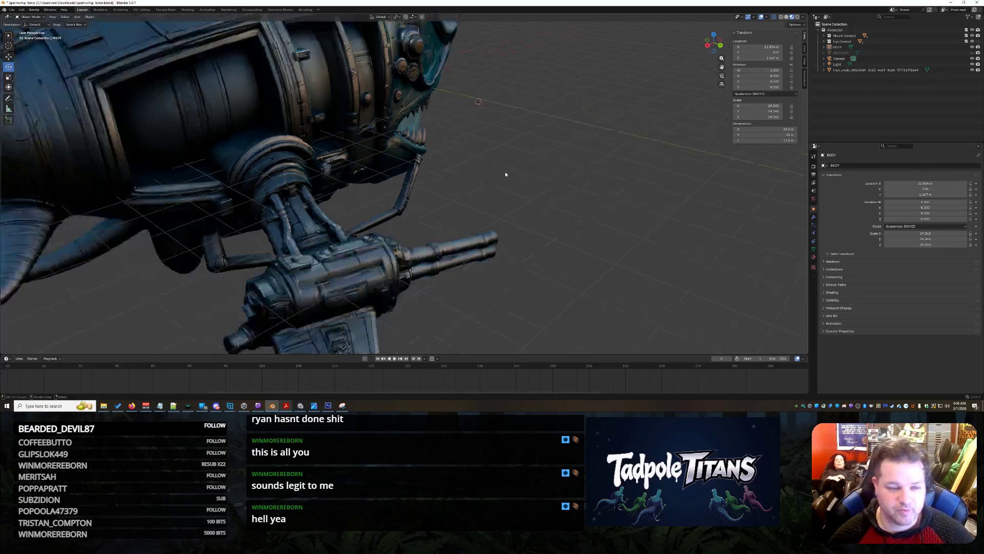
{"action": "scroll", "coordinate": [549, 179], "scroll_direction": "down", "scroll_amount": 3}
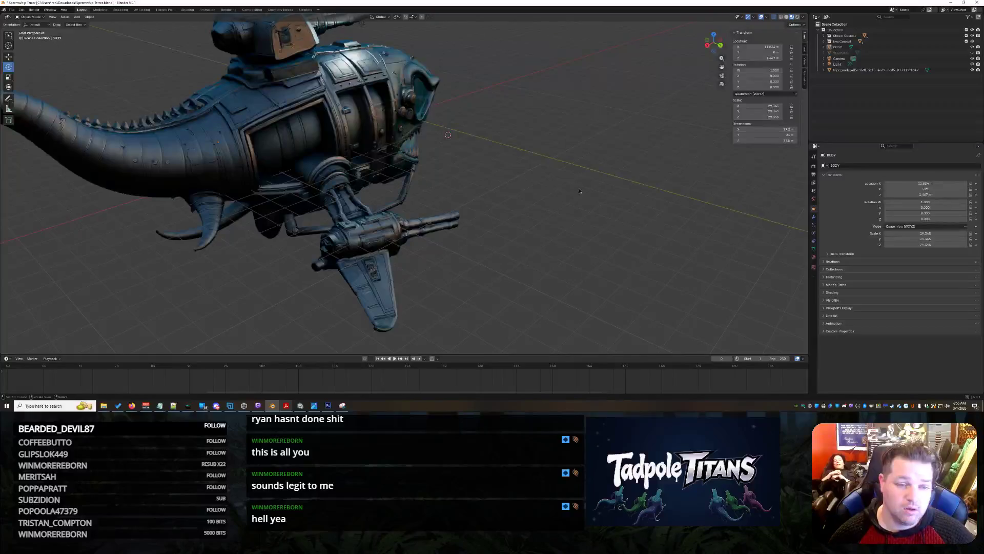
{"action": "left_click_drag", "start_coordinate": [655, 214], "coordinate": [604, 183]}
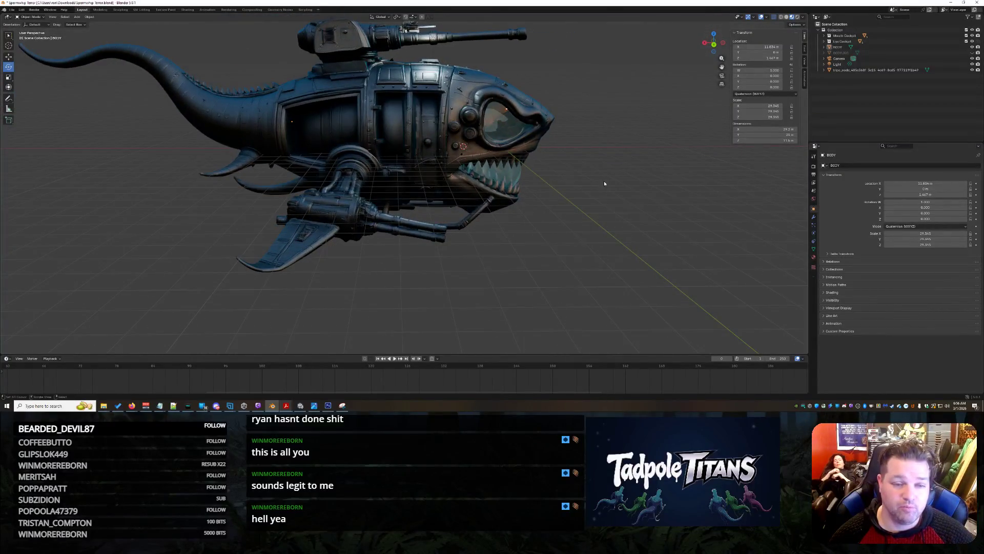
{"action": "scroll", "coordinate": [604, 183], "scroll_direction": "up", "scroll_amount": 5}
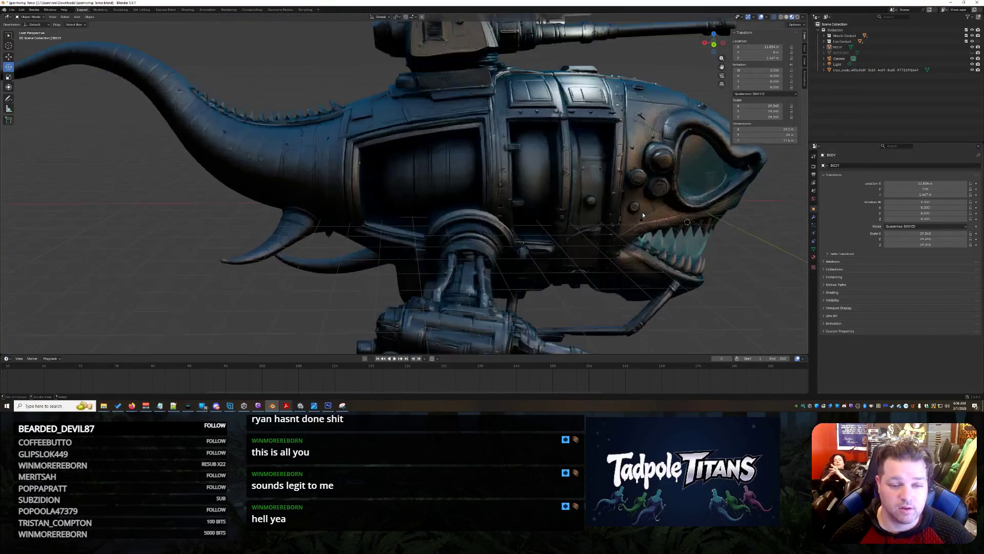
{"action": "left_click_drag", "start_coordinate": [637, 182], "coordinate": [521, 175]}
{"action": "scroll", "coordinate": [429, 238], "scroll_direction": "up", "scroll_amount": 3}
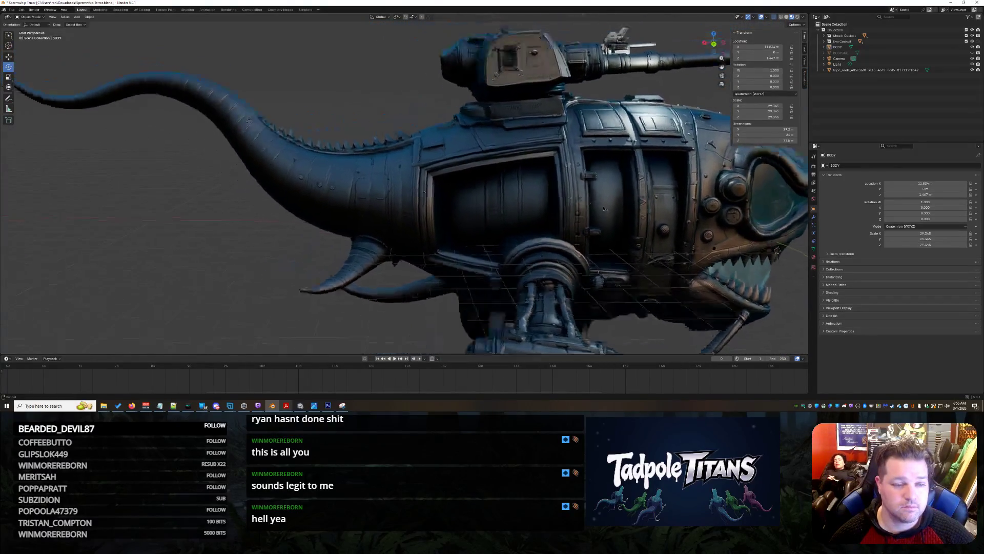
{"action": "scroll", "coordinate": [525, 218], "scroll_direction": "up", "scroll_amount": 2}
{"action": "mouse_move", "coordinate": [525, 216]}
{"action": "left_mouse_down"}
{"action": "mouse_move", "coordinate": [528, 203]}
{"action": "mouse_move", "coordinate": [535, 215]}
{"action": "mouse_move", "coordinate": [512, 213]}
{"action": "mouse_move", "coordinate": [489, 253]}
{"action": "left_mouse_up"}
{"action": "mouse_move", "coordinate": [434, 274]}
{"action": "left_mouse_down"}
{"action": "mouse_move", "coordinate": [549, 227]}
{"action": "mouse_move", "coordinate": [512, 239]}
{"action": "mouse_move", "coordinate": [525, 246]}
{"action": "mouse_move", "coordinate": [424, 215]}
{"action": "left_mouse_up"}
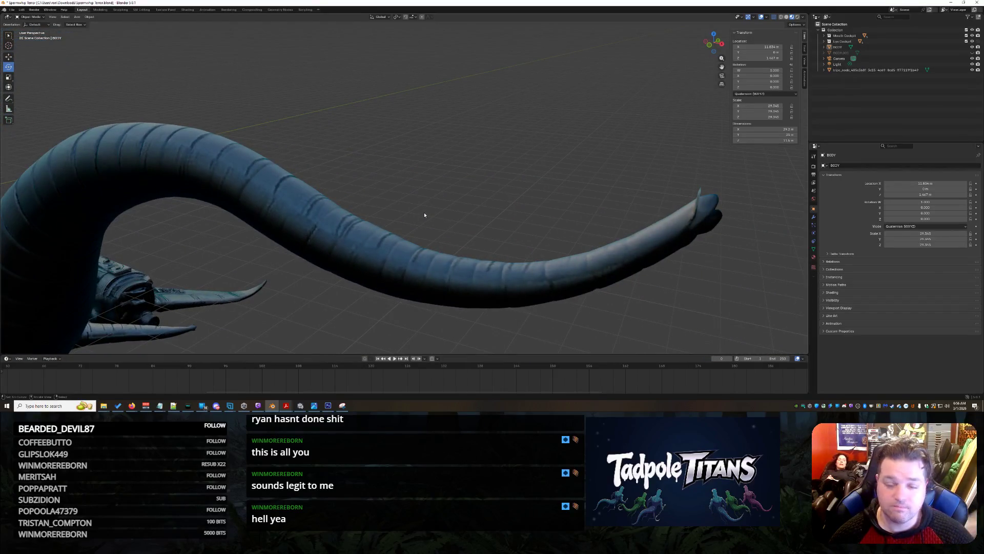
{"action": "scroll", "coordinate": [425, 215], "scroll_direction": "down", "scroll_amount": 6}
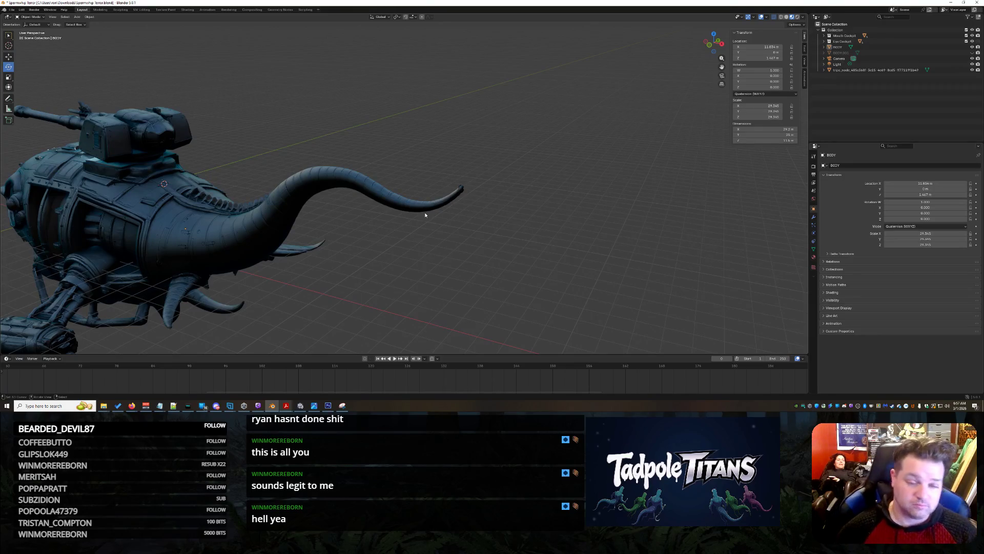
{"action": "mouse_move", "coordinate": [323, 233]}
{"action": "left_mouse_down"}
{"action": "mouse_move", "coordinate": [216, 243]}
{"action": "mouse_move", "coordinate": [470, 186]}
{"action": "mouse_move", "coordinate": [493, 165]}
{"action": "mouse_move", "coordinate": [460, 221]}
{"action": "left_mouse_up"}
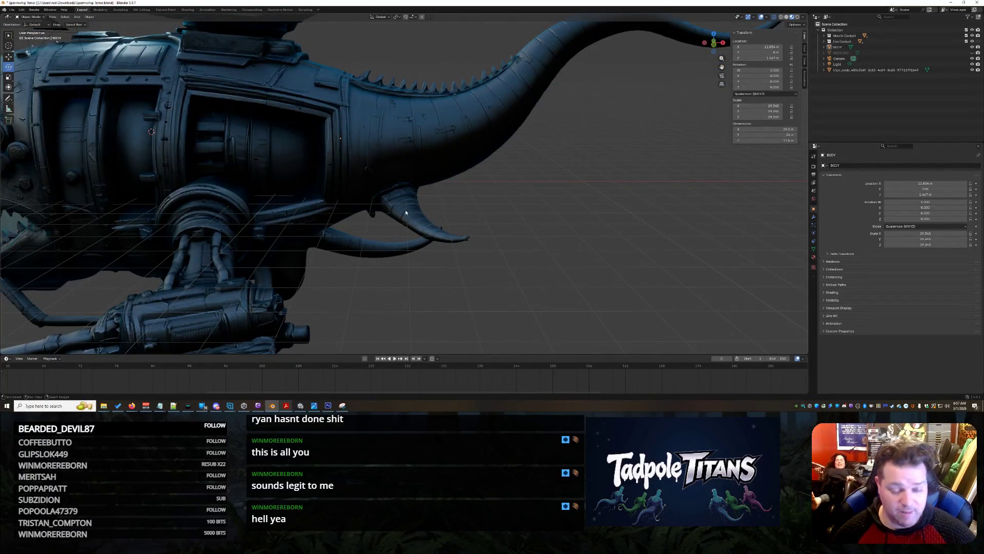
{"action": "key", "text": "shift+a"}
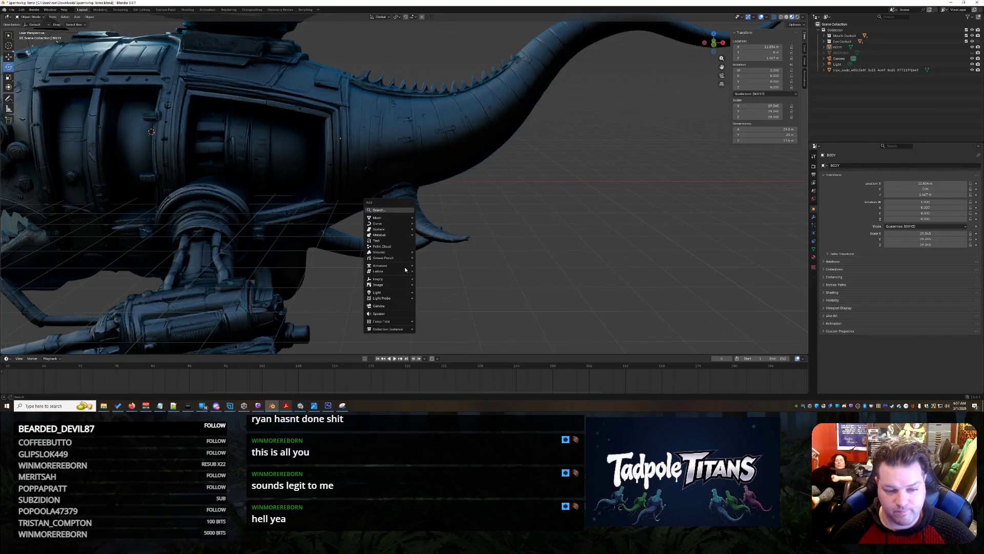
{"action": "mouse_move", "coordinate": [408, 265]}
{"action": "mouse_move", "coordinate": [450, 271]}
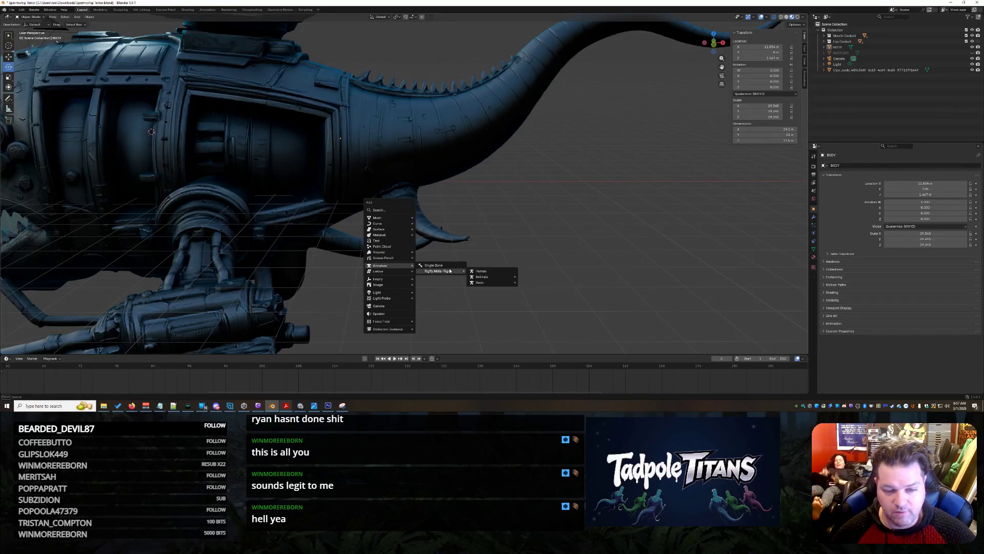
{"action": "mouse_move", "coordinate": [491, 282]}
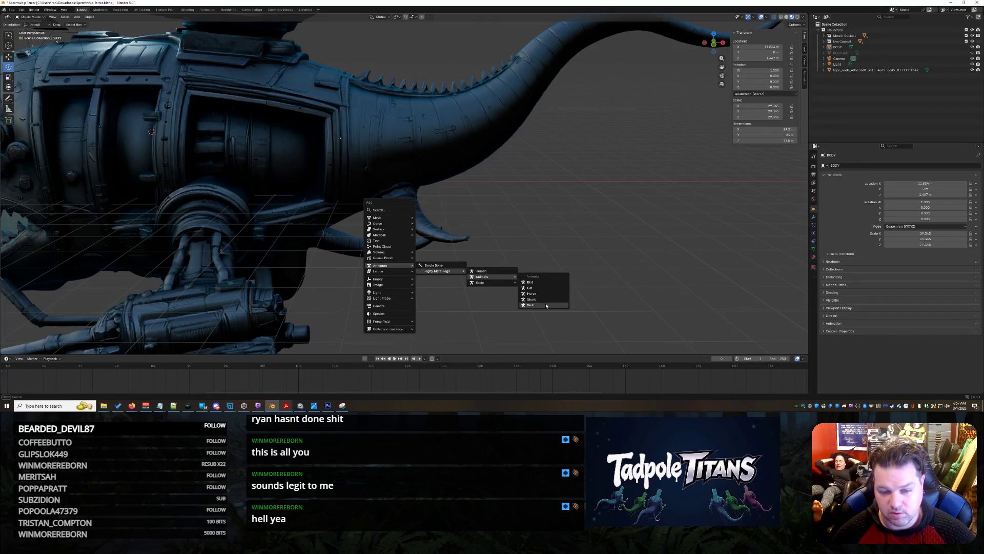
{"action": "left_click", "coordinate": [544, 298]}
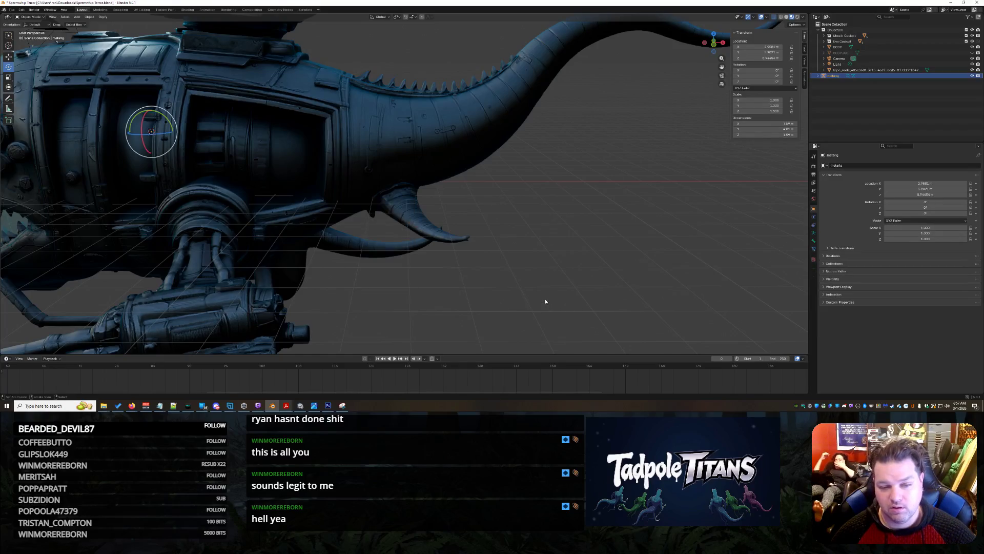
{"action": "scroll", "coordinate": [481, 246], "scroll_direction": "down", "scroll_amount": 6}
{"action": "left_click", "coordinate": [11, 57]}
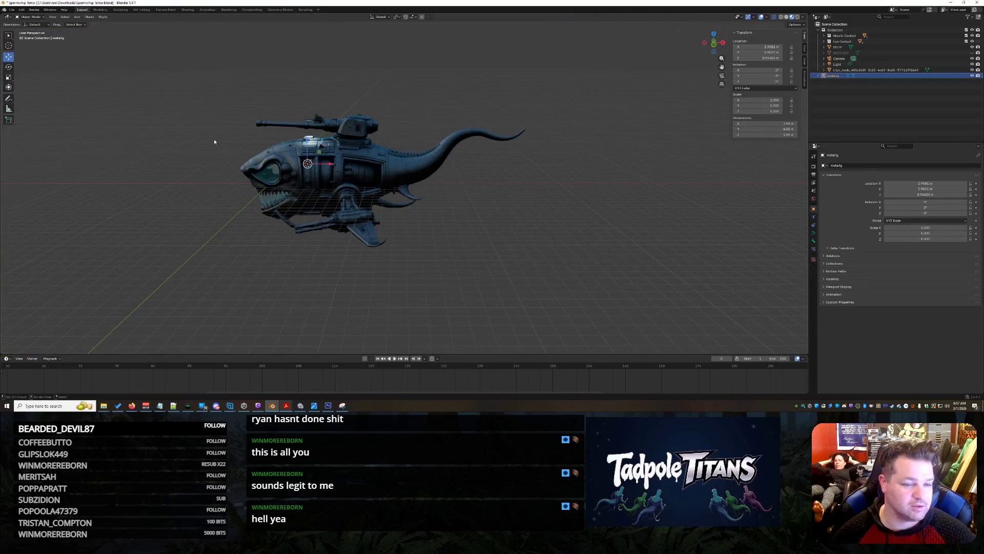
{"action": "left_click_drag", "start_coordinate": [335, 165], "coordinate": [589, 165]}
{"action": "scroll", "coordinate": [633, 205], "scroll_direction": "up", "scroll_amount": 4}
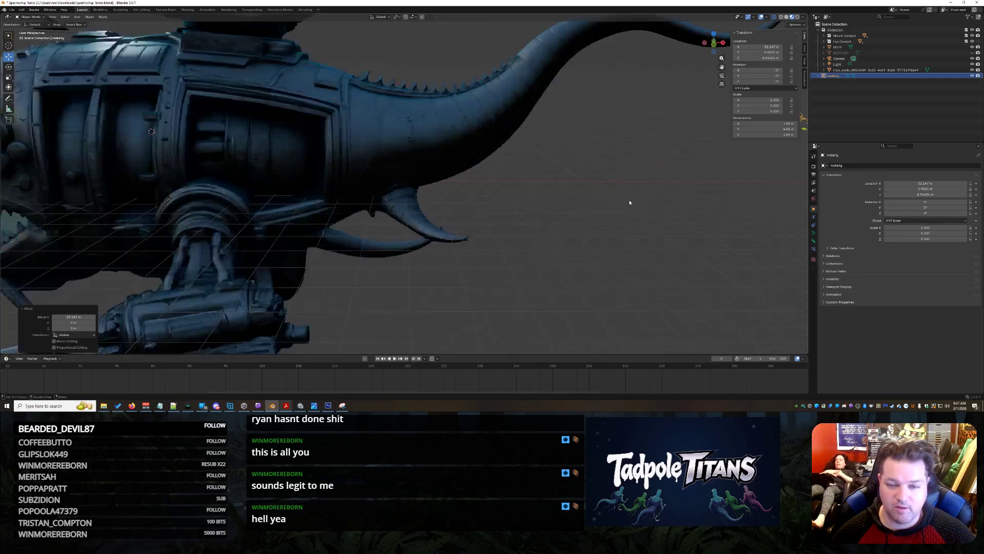
{"action": "left_click", "coordinate": [677, 238]}
{"action": "mouse_move", "coordinate": [633, 227]}
{"action": "left_mouse_down"}
{"action": "mouse_move", "coordinate": [640, 235]}
{"action": "mouse_move", "coordinate": [591, 161]}
{"action": "left_mouse_up"}
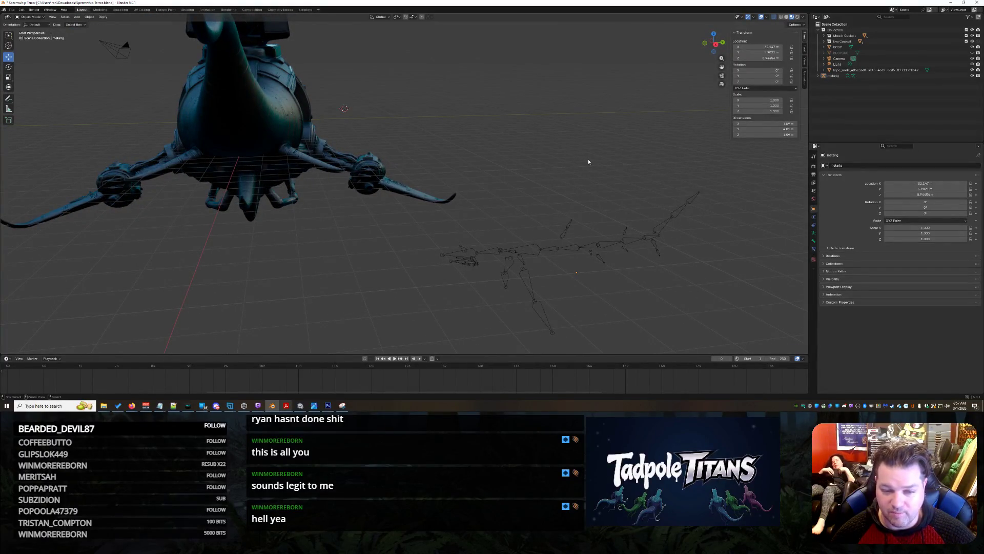
{"action": "key", "text": "ctrl+z"}
{"action": "key", "text": "ctrl+z"}
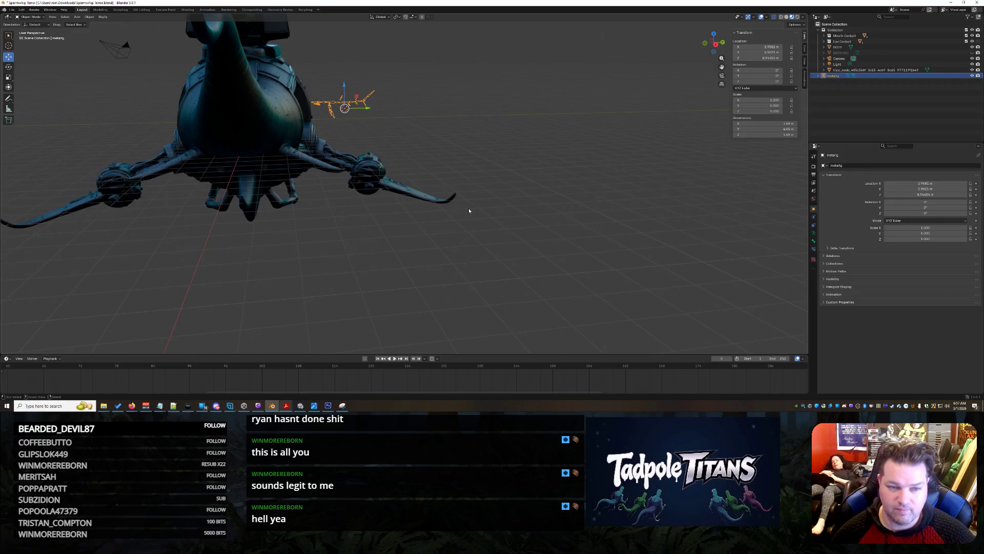
{"action": "key", "text": "ctrl+z"}
{"action": "key", "text": "ctrl+z"}
{"action": "scroll", "coordinate": [370, 226], "scroll_direction": "down", "scroll_amount": 3}
{"action": "left_click_drag", "start_coordinate": [370, 227], "coordinate": [422, 235]}
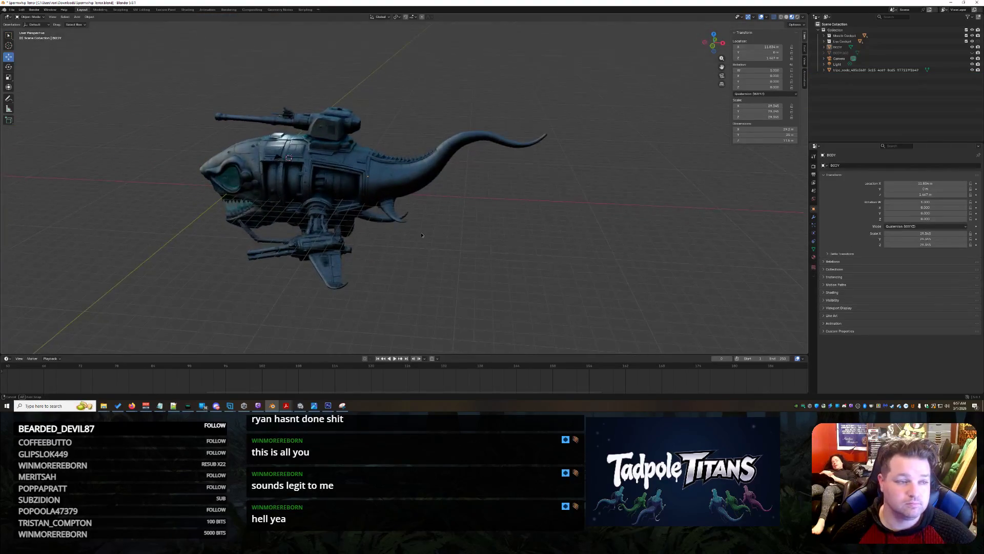
Step: Bring up the Shift+A add menu at Armature > Rigify Meta-Rigs > Animals
{"action": "scroll", "coordinate": [424, 235], "scroll_direction": "up", "scroll_amount": 3}
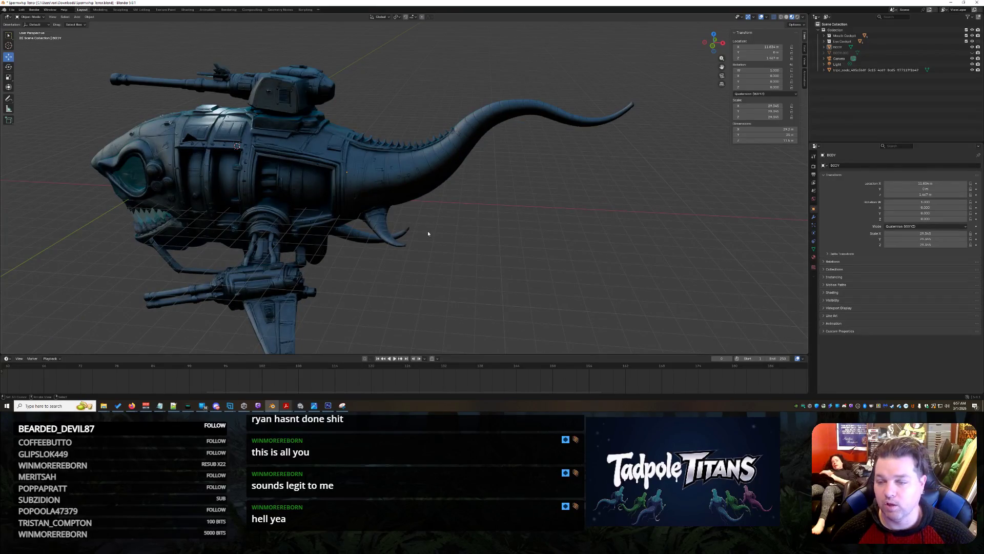
{"action": "scroll", "coordinate": [428, 233], "scroll_direction": "down", "scroll_amount": 1}
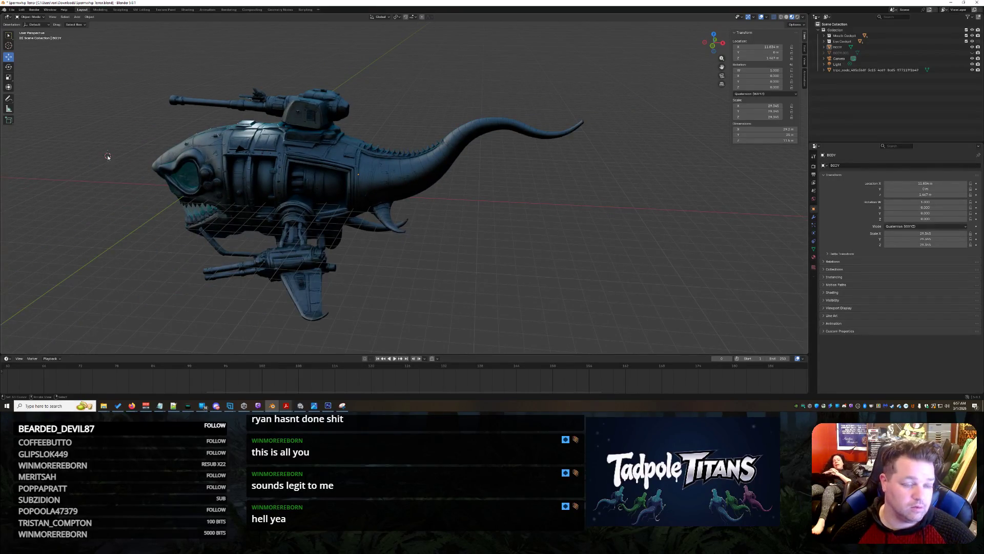
{"action": "key", "text": "shift+a"}
{"action": "mouse_move", "coordinate": [107, 157]}
{"action": "mouse_move", "coordinate": [154, 161]}
{"action": "mouse_move", "coordinate": [194, 174]}
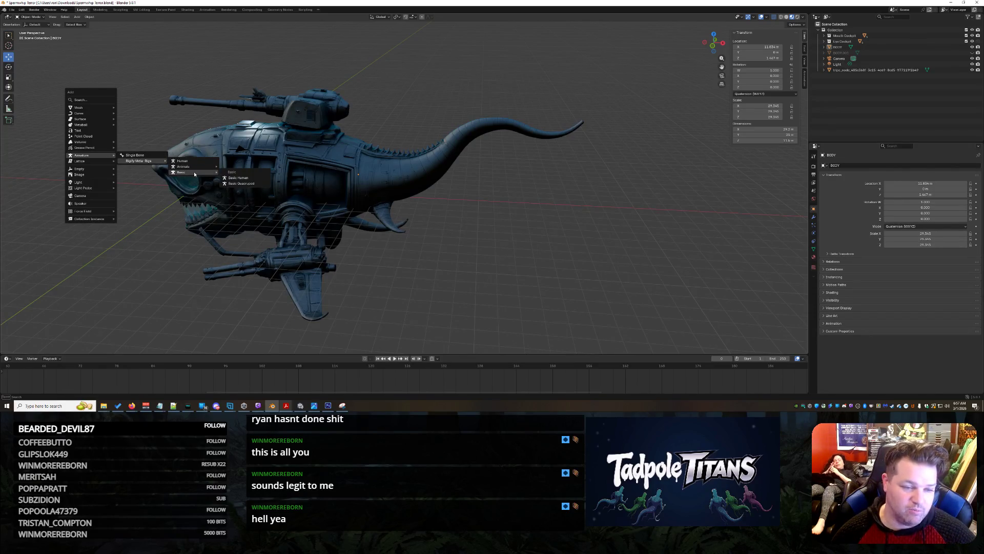
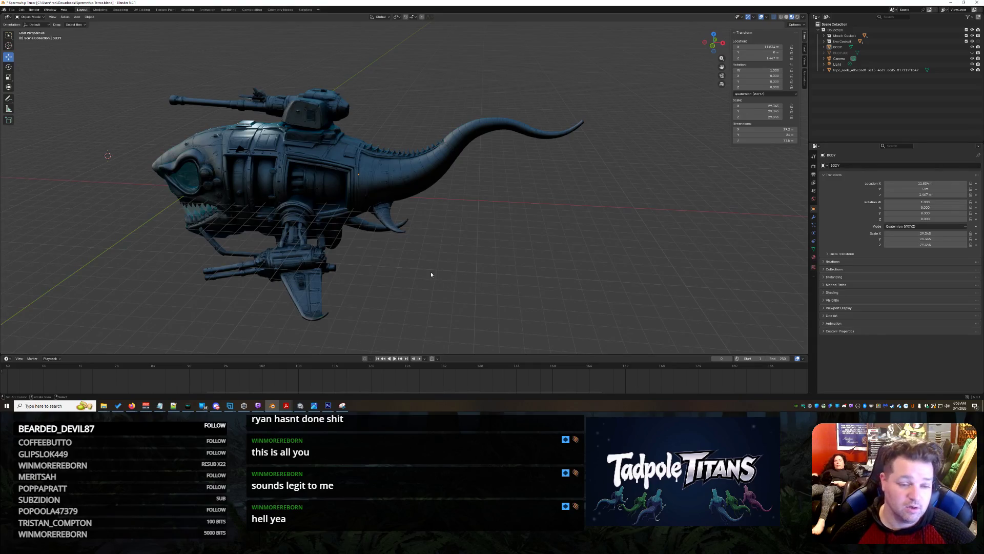
Step: Add a single-bone armature and slide it along the X axis
{"action": "scroll", "coordinate": [431, 274], "scroll_direction": "up", "scroll_amount": 5}
{"action": "scroll", "coordinate": [324, 231], "scroll_direction": "down", "scroll_amount": 3}
{"action": "scroll", "coordinate": [324, 231], "scroll_direction": "up", "scroll_amount": 4}
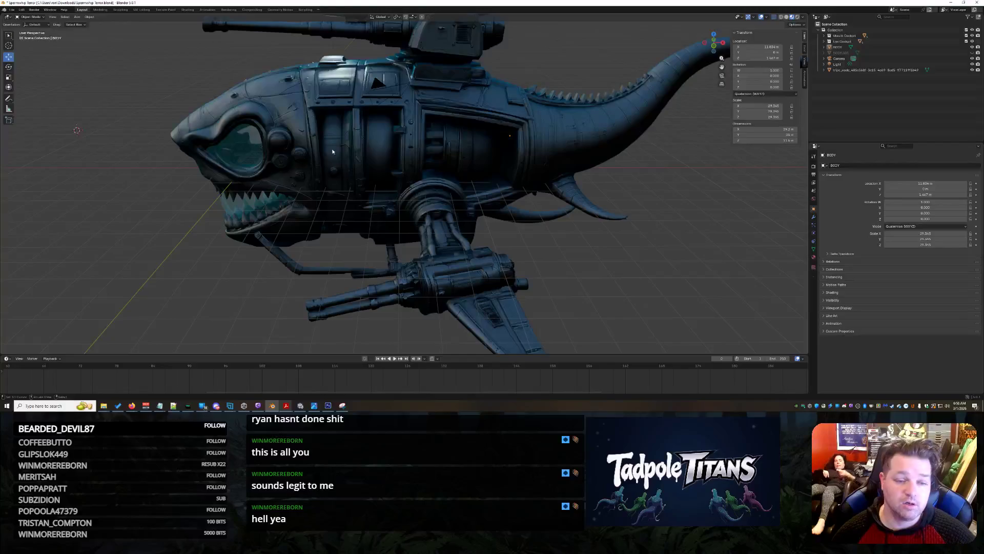
{"action": "key", "text": "shift+a"}
{"action": "mouse_move", "coordinate": [315, 151]}
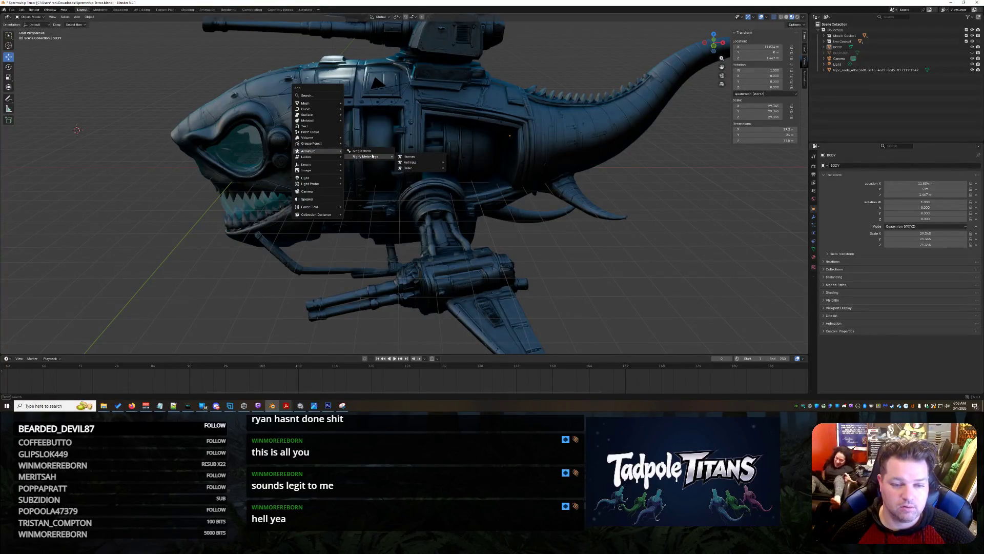
{"action": "left_click", "coordinate": [359, 151]}
{"action": "key", "text": "g"}
{"action": "key", "text": "x"}
{"action": "left_click", "coordinate": [368, 191]}
Step: Set the armature's Location X and Y to 0 in the N-panel
{"action": "scroll", "coordinate": [387, 192], "scroll_direction": "up", "scroll_amount": 3}
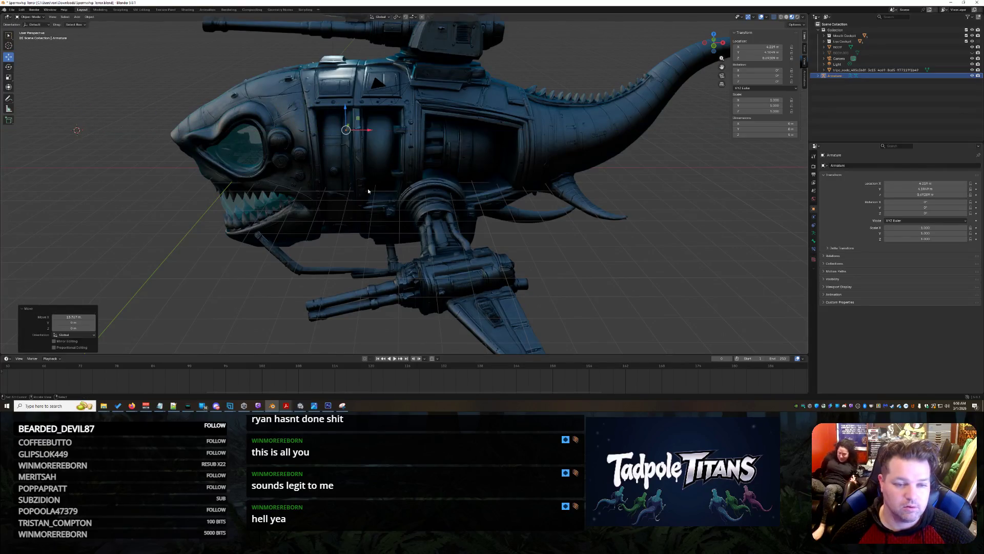
{"action": "scroll", "coordinate": [387, 193], "scroll_direction": "down", "scroll_amount": 3}
{"action": "mouse_move", "coordinate": [667, 245]}
{"action": "left_mouse_down"}
{"action": "mouse_move", "coordinate": [635, 241]}
{"action": "mouse_move", "coordinate": [625, 225]}
{"action": "mouse_move", "coordinate": [661, 236]}
{"action": "left_mouse_up"}
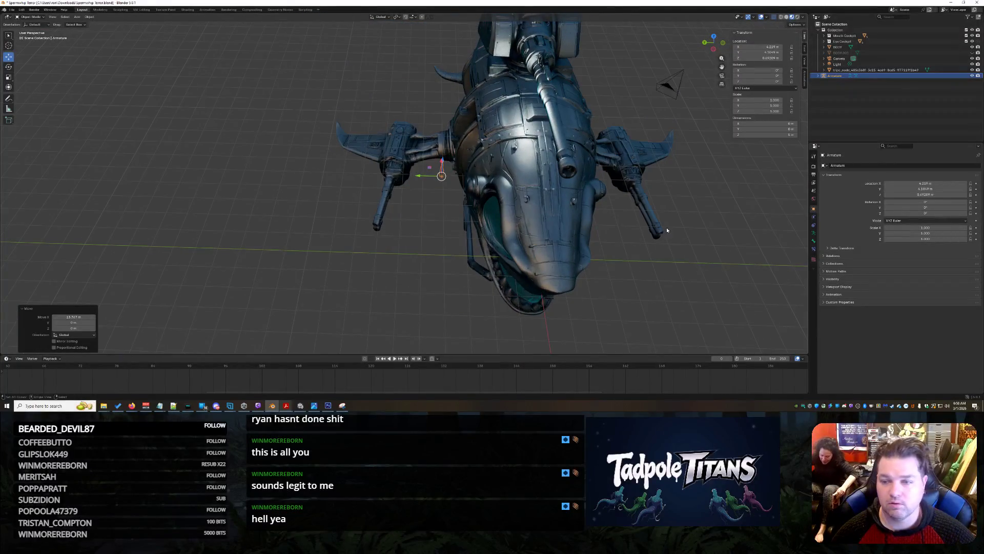
{"action": "left_click", "coordinate": [764, 47]}
{"action": "type", "text": "0"}
{"action": "key", "text": "Return"}
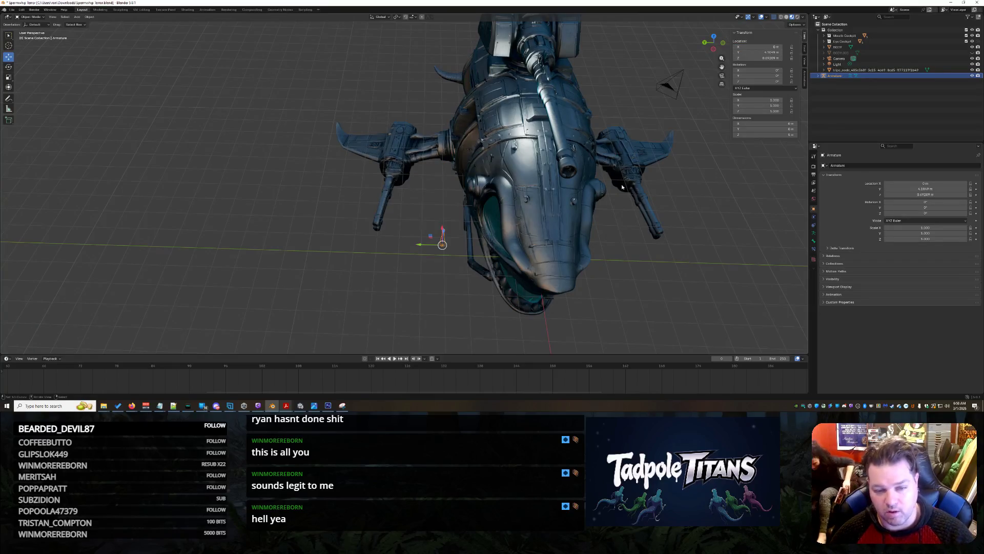
{"action": "left_click", "coordinate": [764, 53]}
{"action": "type", "text": "0"}
{"action": "key", "text": "Return"}
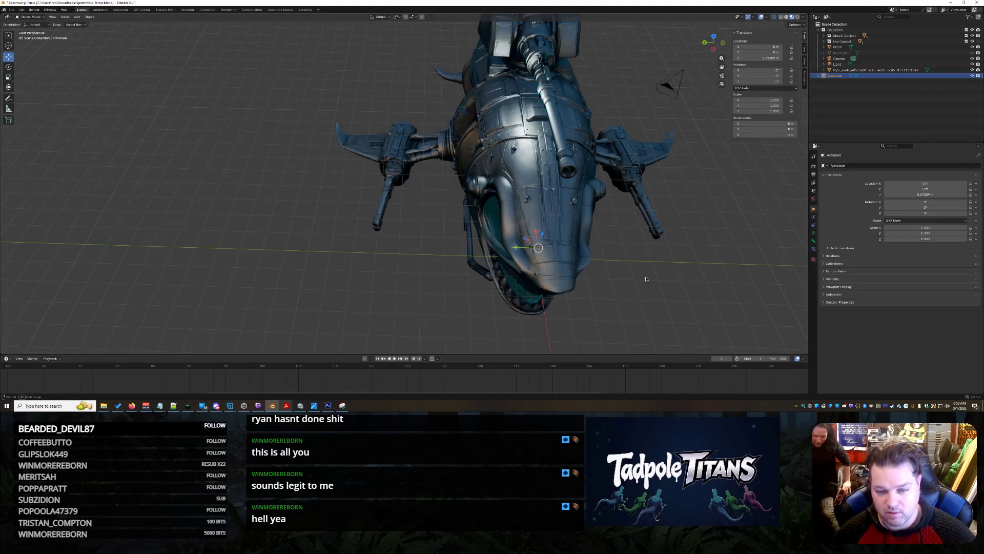
Step: Move the armature along X into the ship's head, just behind the eye
{"action": "left_click_drag", "start_coordinate": [646, 278], "coordinate": [681, 210]}
{"action": "scroll", "coordinate": [589, 260], "scroll_direction": "up", "scroll_amount": 5}
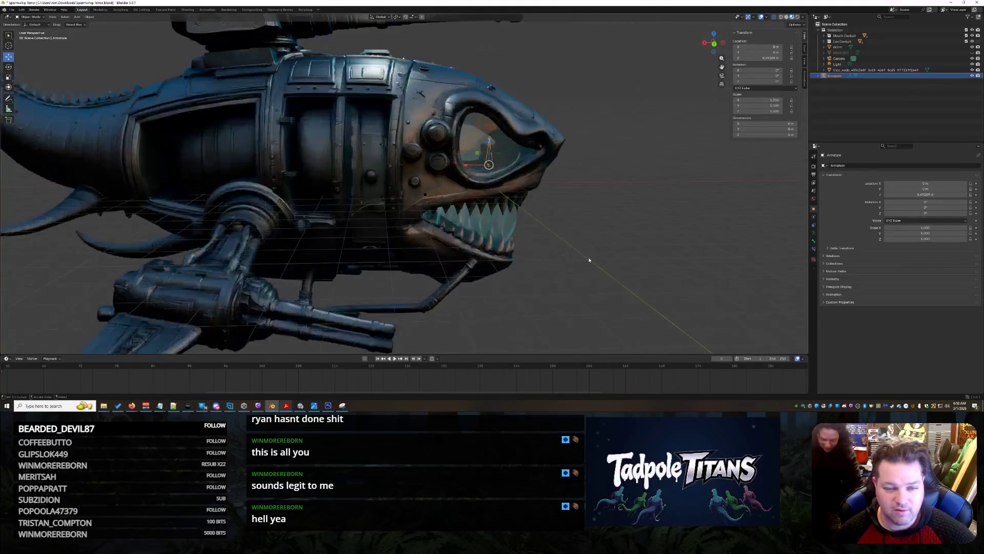
{"action": "scroll", "coordinate": [625, 267], "scroll_direction": "up", "scroll_amount": 2}
{"action": "key", "text": "g"}
{"action": "key", "text": "x"}
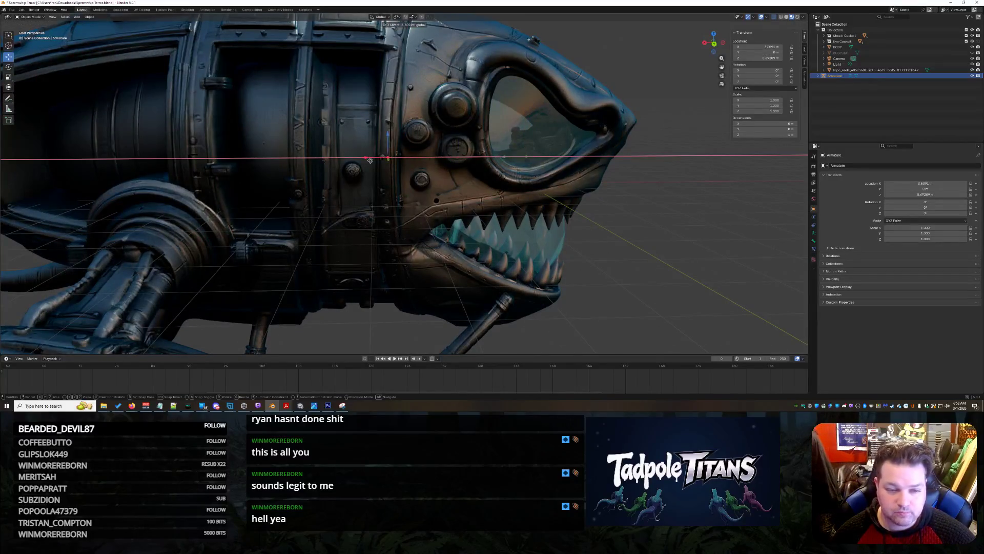
{"action": "left_click", "coordinate": [390, 172]}
{"action": "scroll", "coordinate": [576, 255], "scroll_direction": "down", "scroll_amount": 4}
{"action": "left_click_drag", "start_coordinate": [576, 255], "coordinate": [571, 264]}
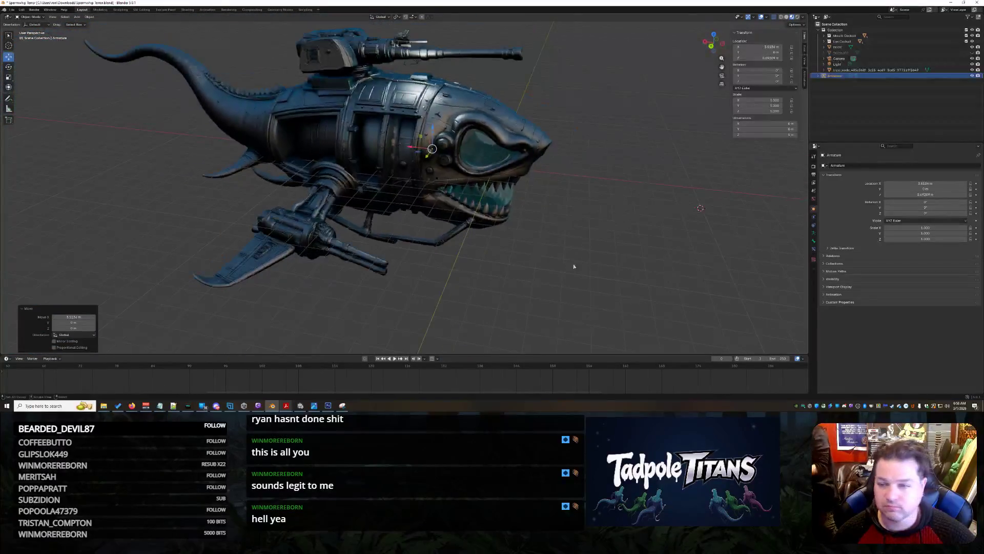
Step: Enable In Front in the armature's Viewport Display settings
{"action": "left_click", "coordinate": [836, 286]}
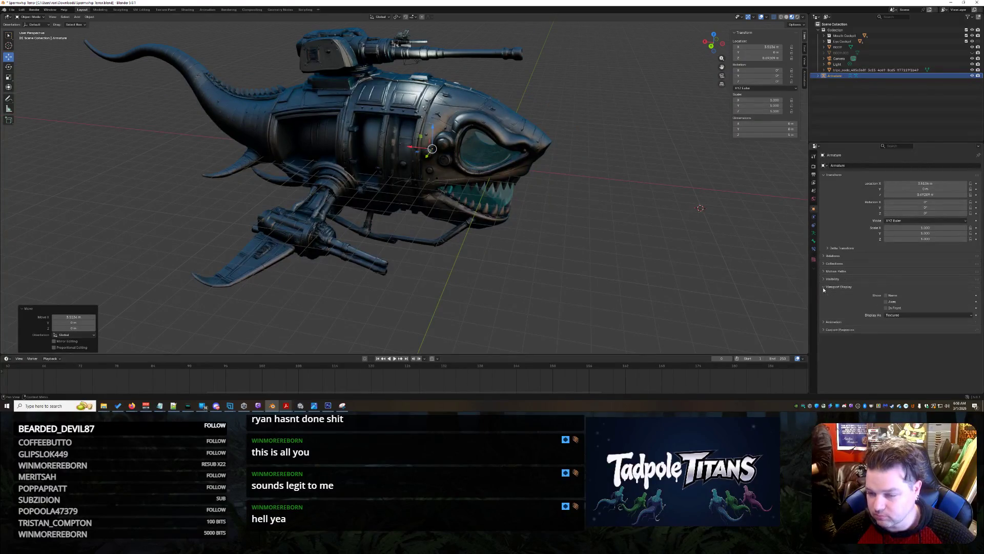
{"action": "left_click", "coordinate": [887, 308]}
{"action": "scroll", "coordinate": [624, 221], "scroll_direction": "up", "scroll_amount": 5}
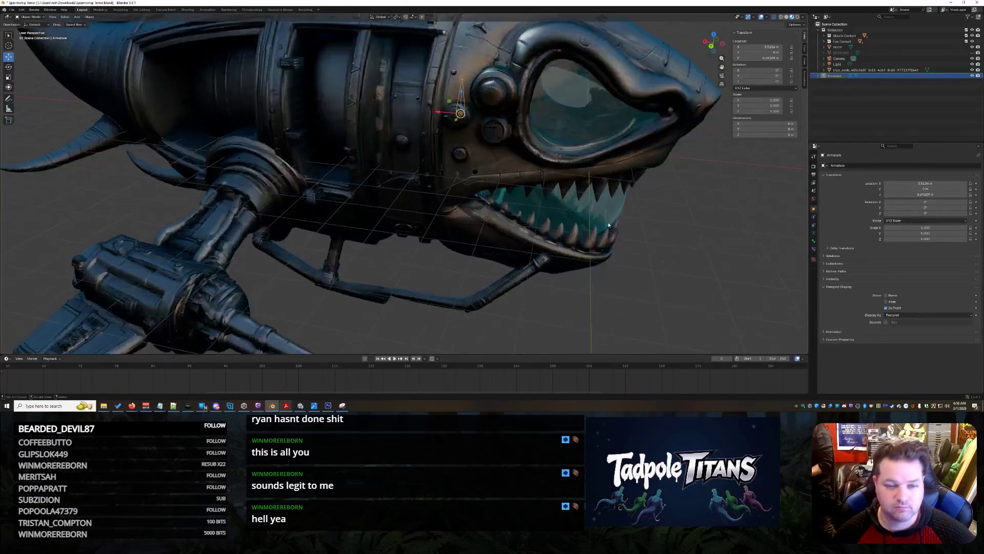
{"action": "scroll", "coordinate": [623, 221], "scroll_direction": "up", "scroll_amount": 3}
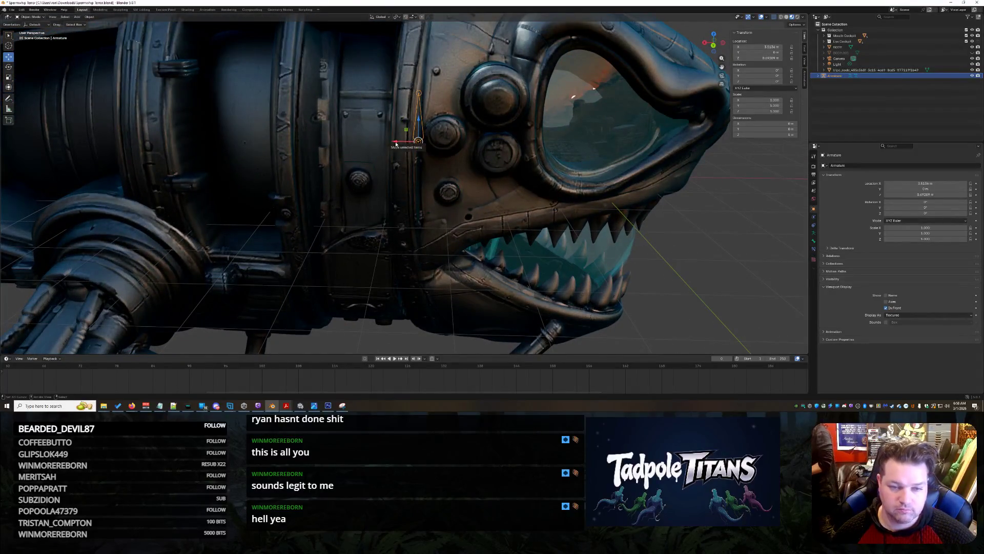
Step: Reselect the armature bone and set its Display As to Solid
{"action": "left_click", "coordinate": [418, 95]}
{"action": "scroll", "coordinate": [642, 229], "scroll_direction": "down", "scroll_amount": 2}
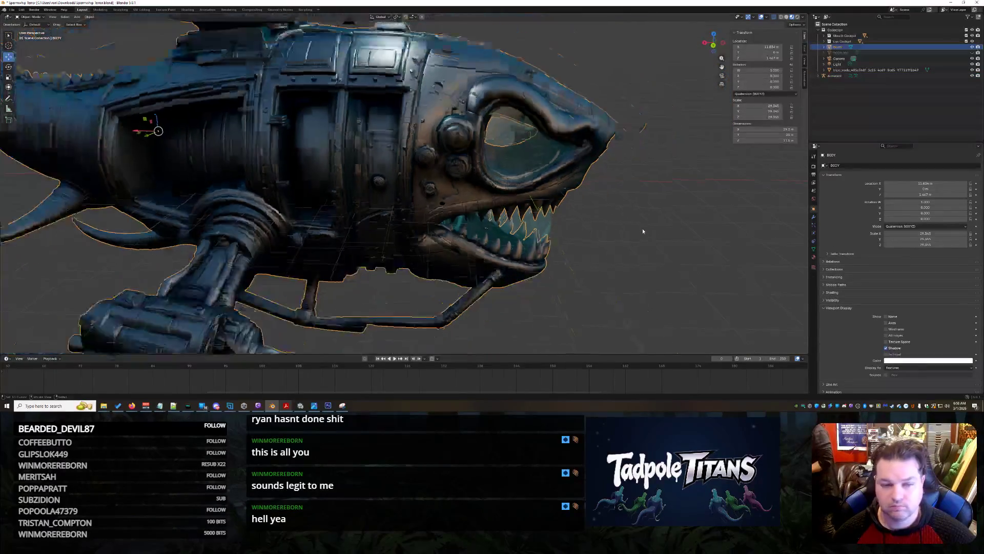
{"action": "left_click", "coordinate": [869, 75]}
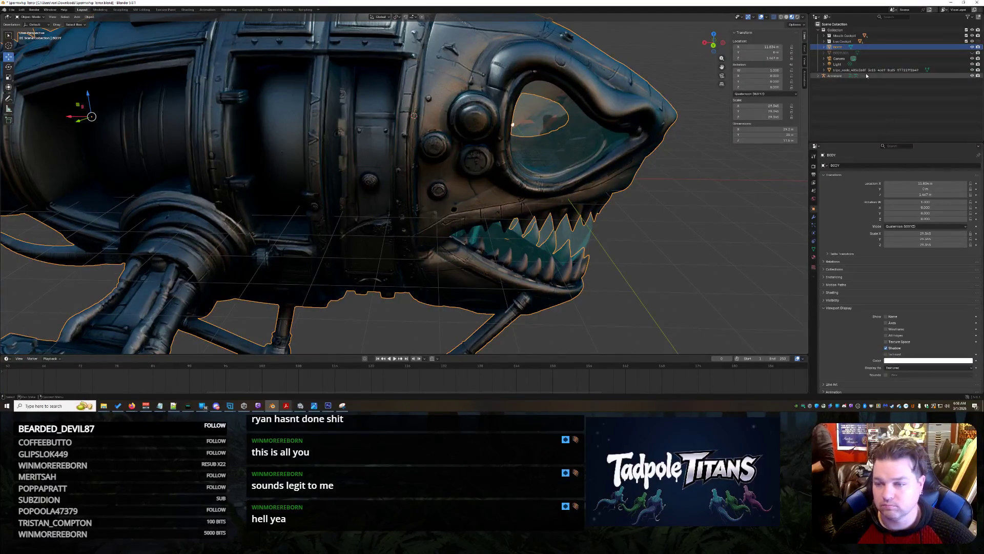
{"action": "scroll", "coordinate": [667, 218], "scroll_direction": "down", "scroll_amount": 2}
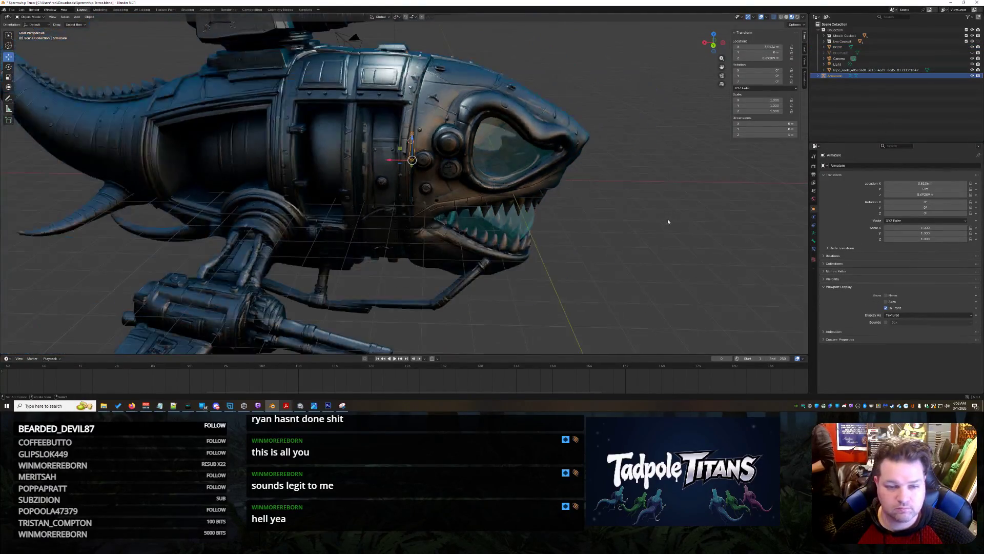
{"action": "left_click", "coordinate": [664, 220]}
{"action": "scroll", "coordinate": [653, 220], "scroll_direction": "up", "scroll_amount": 3}
{"action": "left_click", "coordinate": [416, 130]}
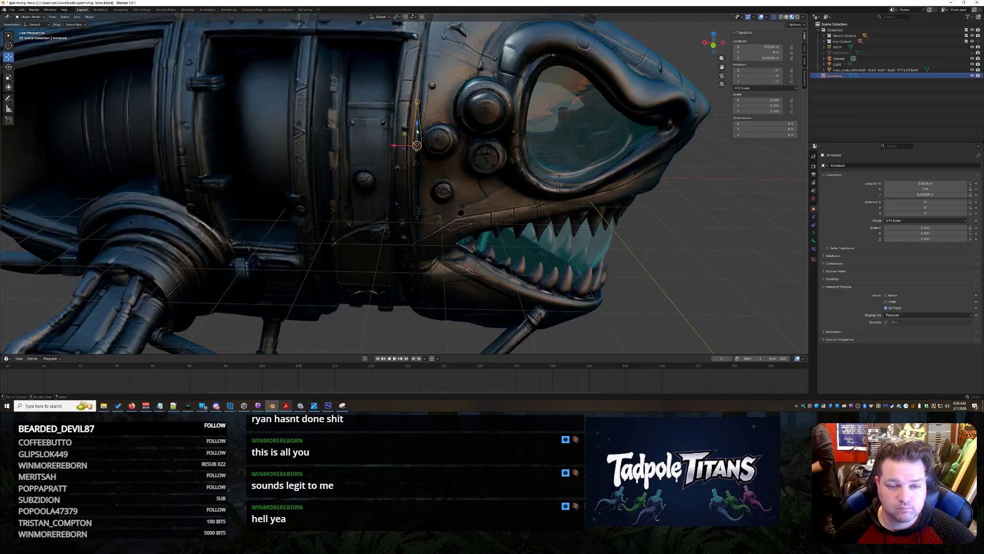
{"action": "left_click", "coordinate": [899, 314]}
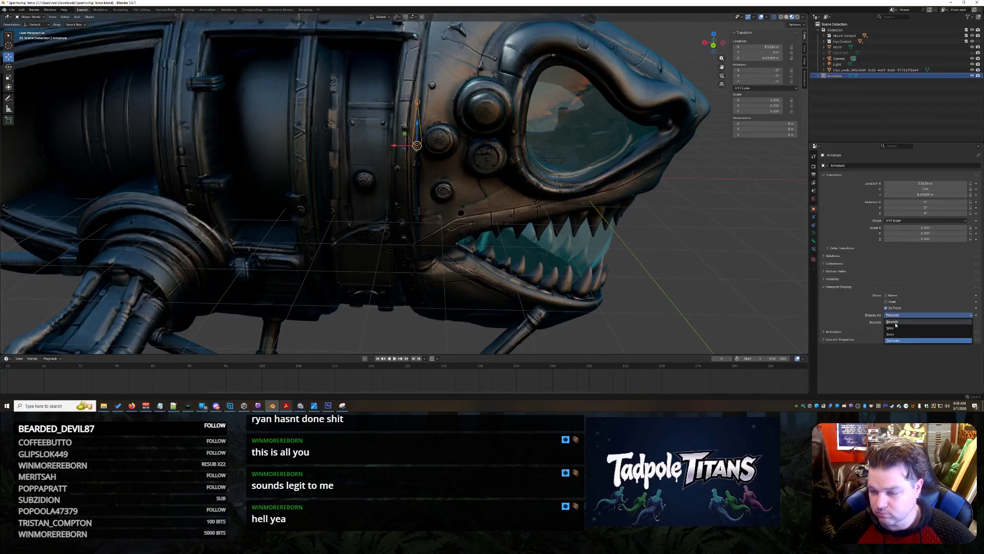
{"action": "left_click", "coordinate": [895, 334]}
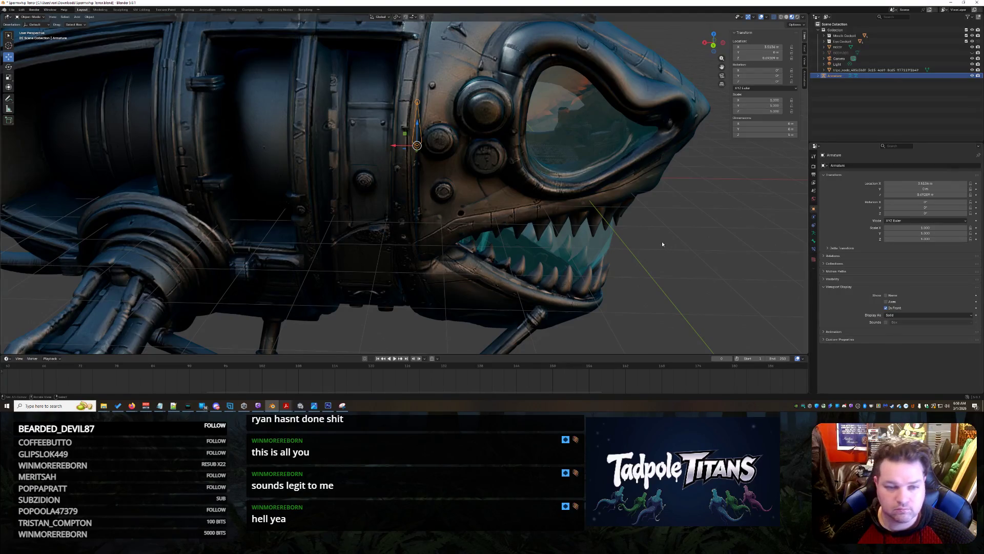
Step: Change the armature's Display As to Wire
{"action": "scroll", "coordinate": [663, 245], "scroll_direction": "down", "scroll_amount": 2}
{"action": "left_click", "coordinate": [663, 245]}
{"action": "scroll", "coordinate": [473, 184], "scroll_direction": "up", "scroll_amount": 2}
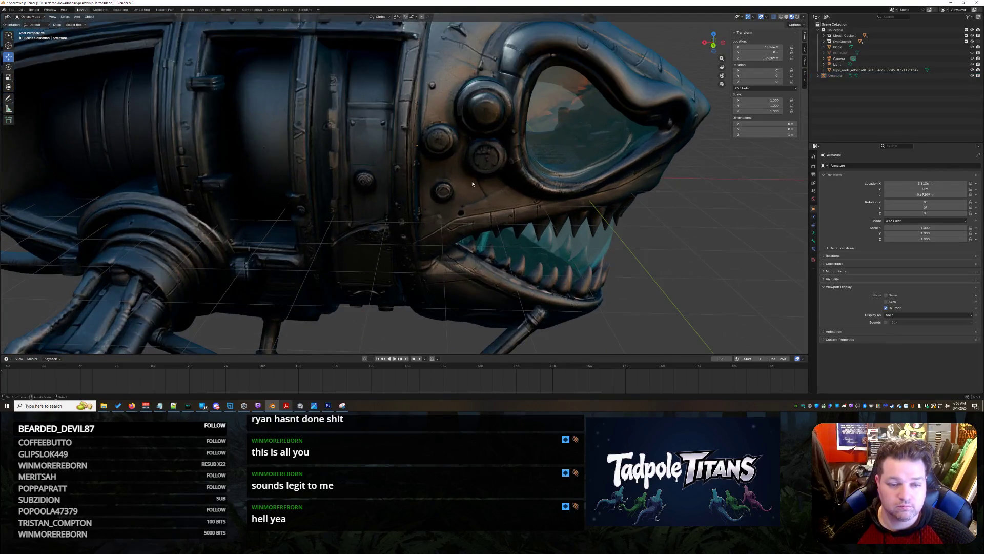
{"action": "left_click", "coordinate": [416, 124]}
{"action": "left_click", "coordinate": [918, 315]}
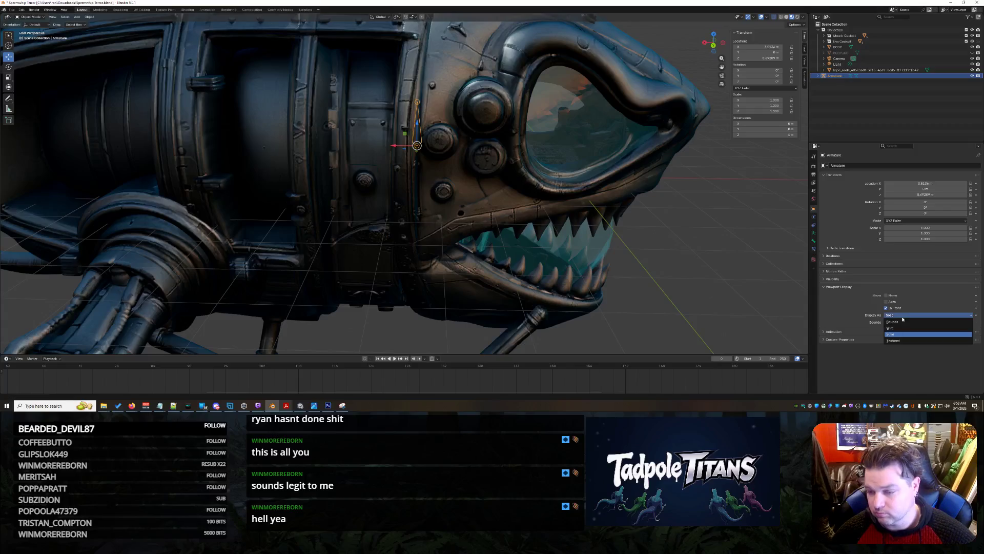
{"action": "left_click", "coordinate": [899, 329]}
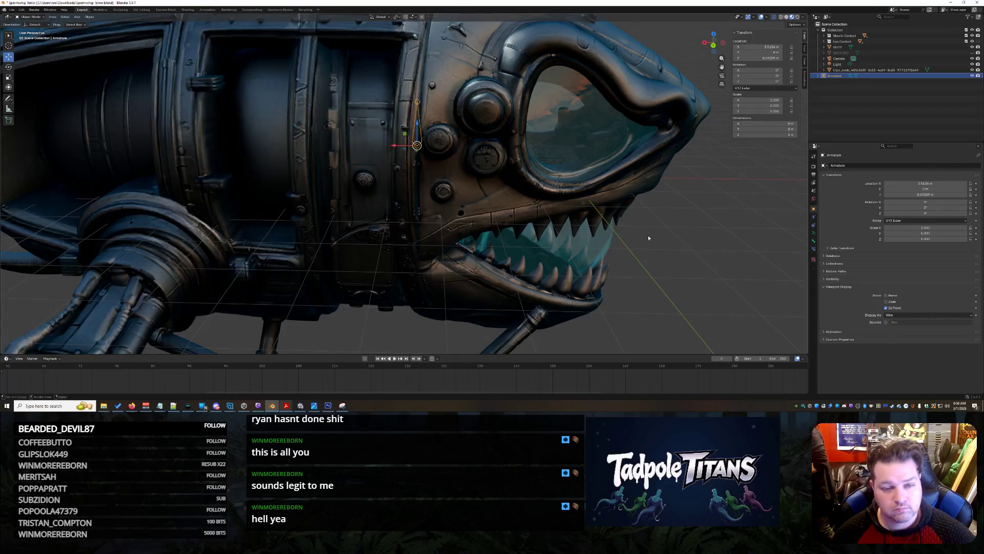
Step: Reselect the armature bone and switch it into Edit Mode
{"action": "scroll", "coordinate": [648, 238], "scroll_direction": "down", "scroll_amount": 8}
{"action": "left_click", "coordinate": [626, 220]}
{"action": "scroll", "coordinate": [535, 154], "scroll_direction": "up", "scroll_amount": 8}
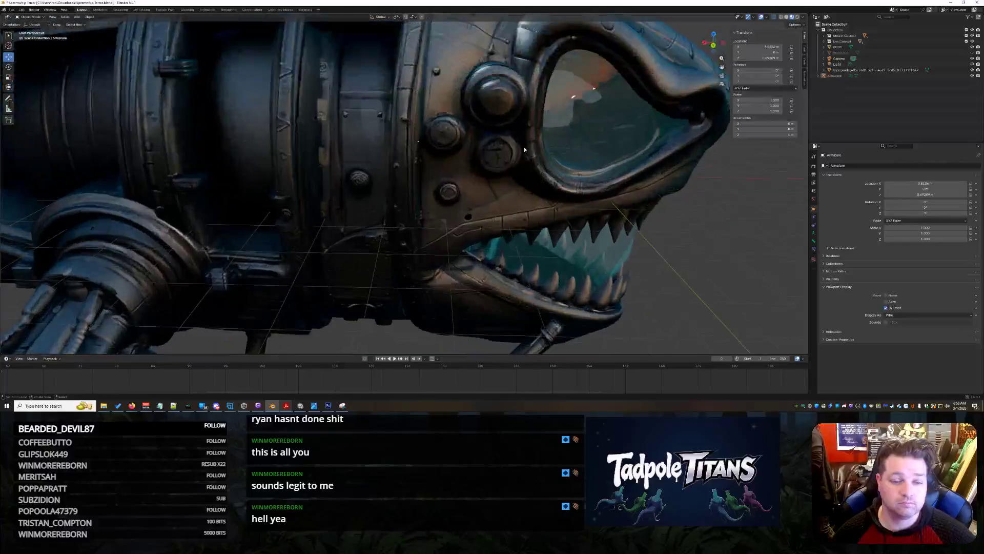
{"action": "left_click", "coordinate": [419, 95]}
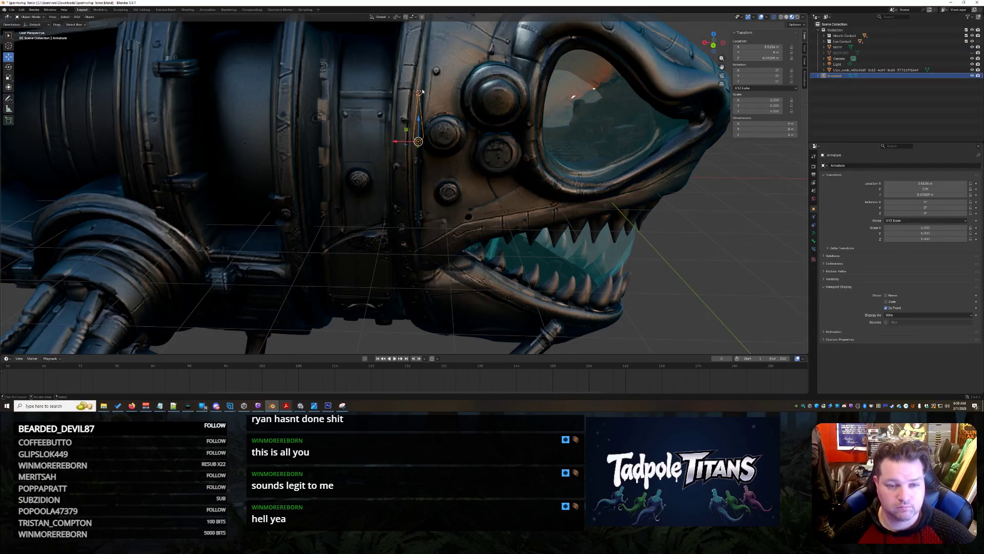
{"action": "scroll", "coordinate": [426, 139], "scroll_direction": "down", "scroll_amount": 3}
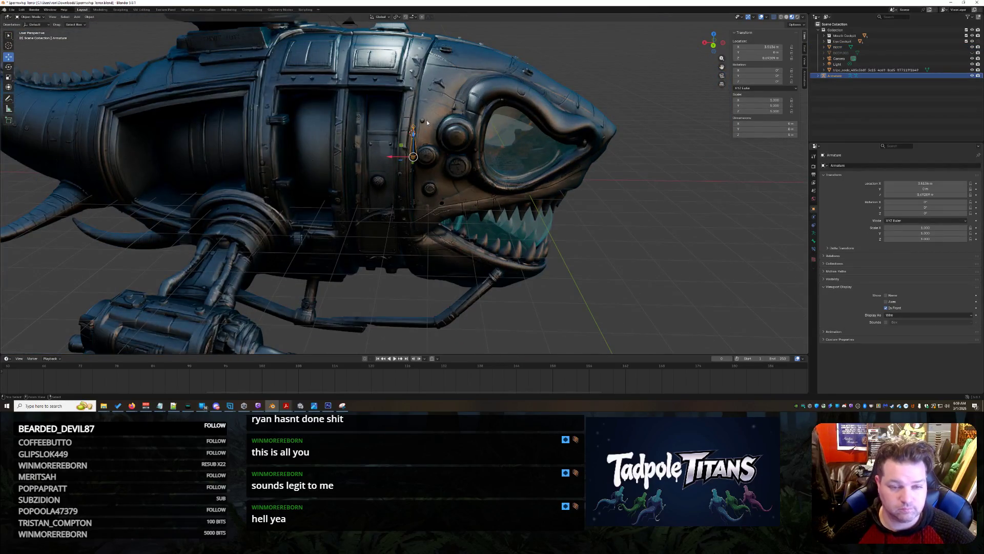
{"action": "scroll", "coordinate": [405, 133], "scroll_direction": "up", "scroll_amount": 2}
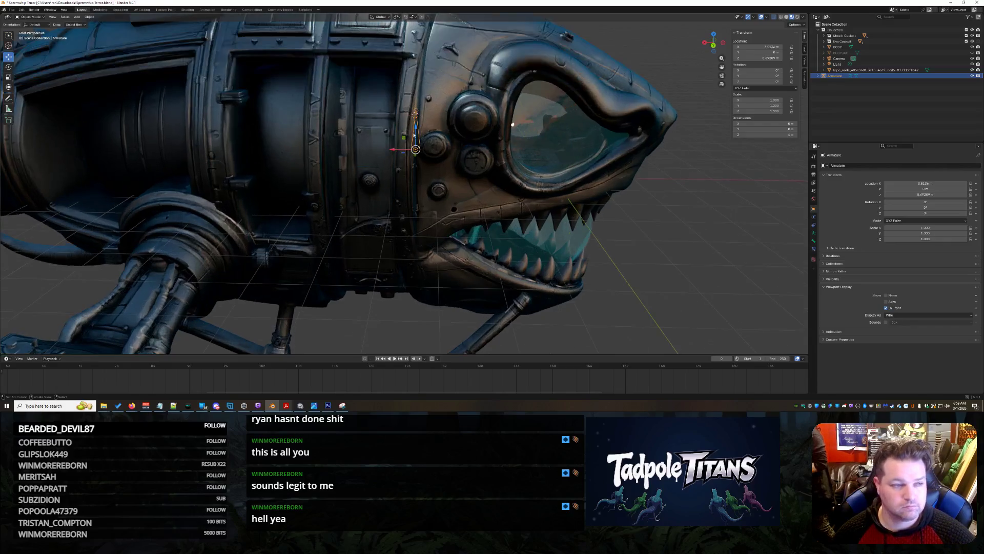
{"action": "left_click", "coordinate": [30, 17]}
{"action": "left_click", "coordinate": [32, 30]}
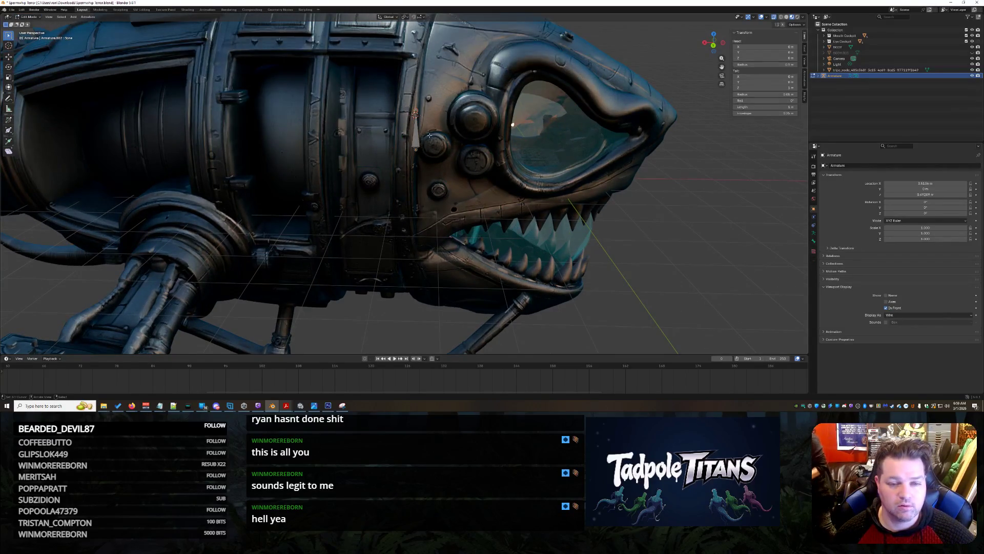
Step: Select the bone's top joint and pull it back toward the body
{"action": "scroll", "coordinate": [418, 121], "scroll_direction": "up", "scroll_amount": 1}
{"action": "scroll", "coordinate": [419, 110], "scroll_direction": "up", "scroll_amount": 1}
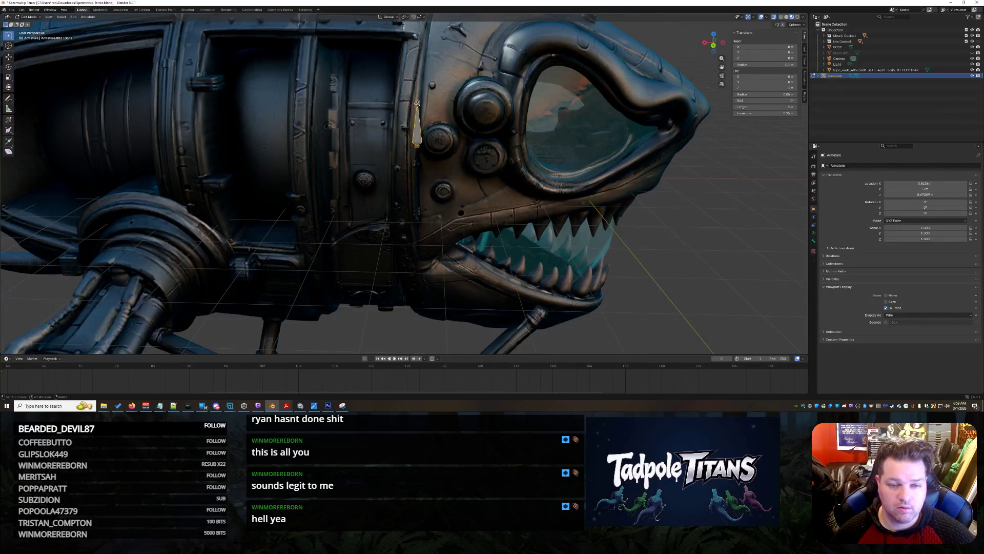
{"action": "left_click", "coordinate": [418, 103]}
{"action": "scroll", "coordinate": [420, 98], "scroll_direction": "up", "scroll_amount": 2}
{"action": "left_click", "coordinate": [423, 72]}
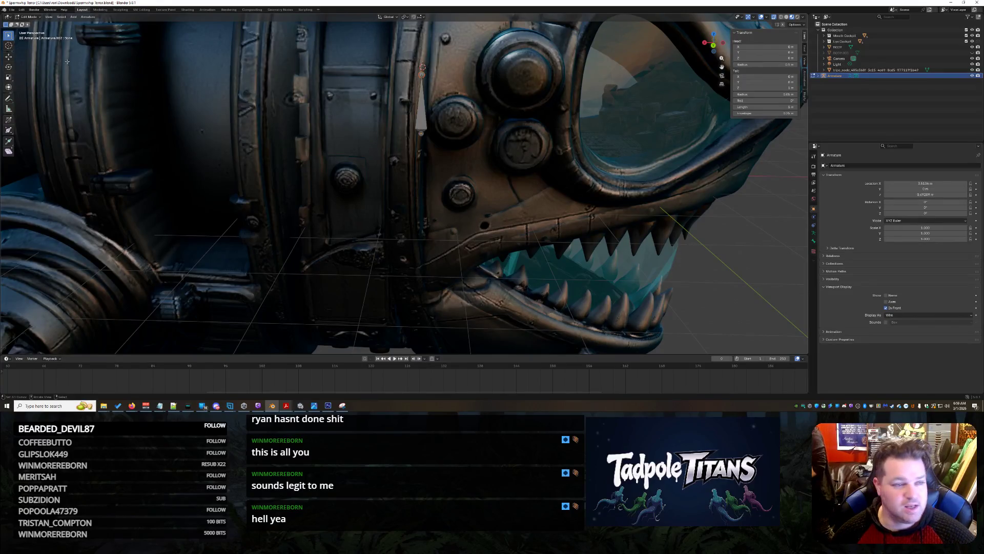
{"action": "left_click", "coordinate": [9, 57]}
{"action": "mouse_move", "coordinate": [399, 75]}
{"action": "left_mouse_down"}
{"action": "mouse_move", "coordinate": [324, 81]}
{"action": "mouse_move", "coordinate": [347, 63]}
{"action": "mouse_move", "coordinate": [347, 115]}
{"action": "mouse_move", "coordinate": [321, 133]}
{"action": "mouse_move", "coordinate": [300, 133]}
{"action": "left_mouse_up"}
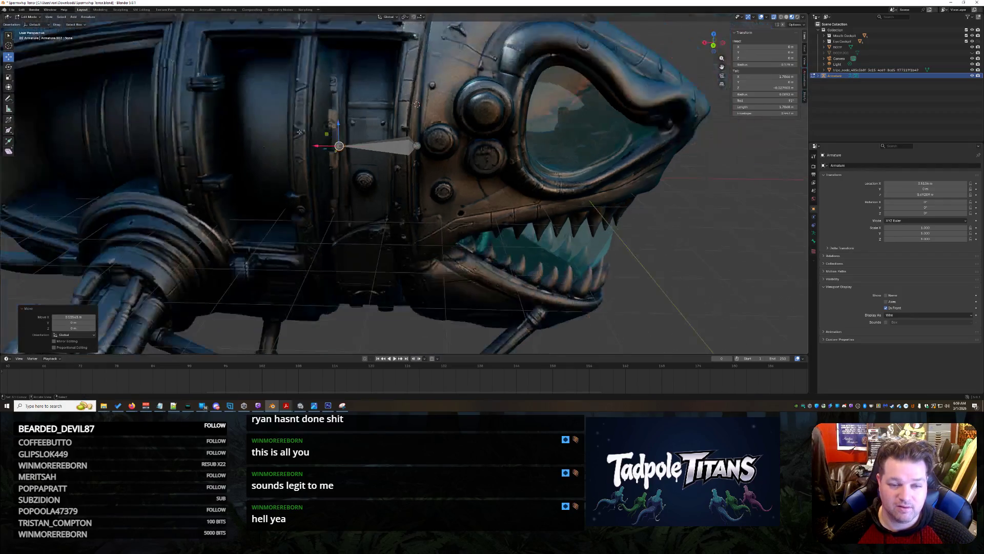
Step: Extrude a new bone from the tip and reposition its end
{"action": "key", "text": "e"}
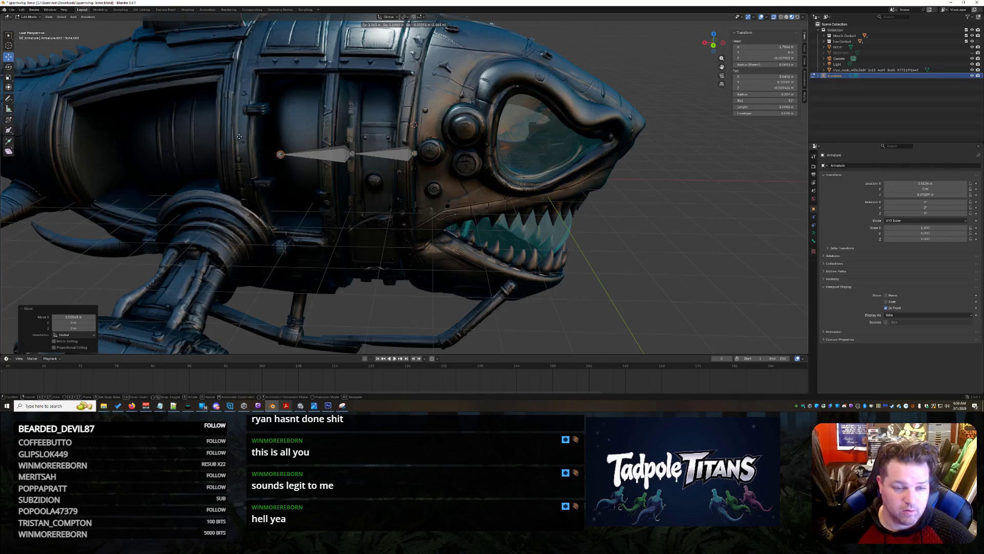
{"action": "left_click", "coordinate": [256, 138]}
{"action": "mouse_move", "coordinate": [233, 146]}
{"action": "left_mouse_down"}
{"action": "mouse_move", "coordinate": [264, 174]}
{"action": "mouse_move", "coordinate": [307, 185]}
{"action": "mouse_move", "coordinate": [262, 232]}
{"action": "mouse_move", "coordinate": [333, 238]}
{"action": "mouse_move", "coordinate": [369, 230]}
{"action": "left_mouse_up"}
{"action": "key", "text": "g"}
{"action": "left_click", "coordinate": [267, 176]}
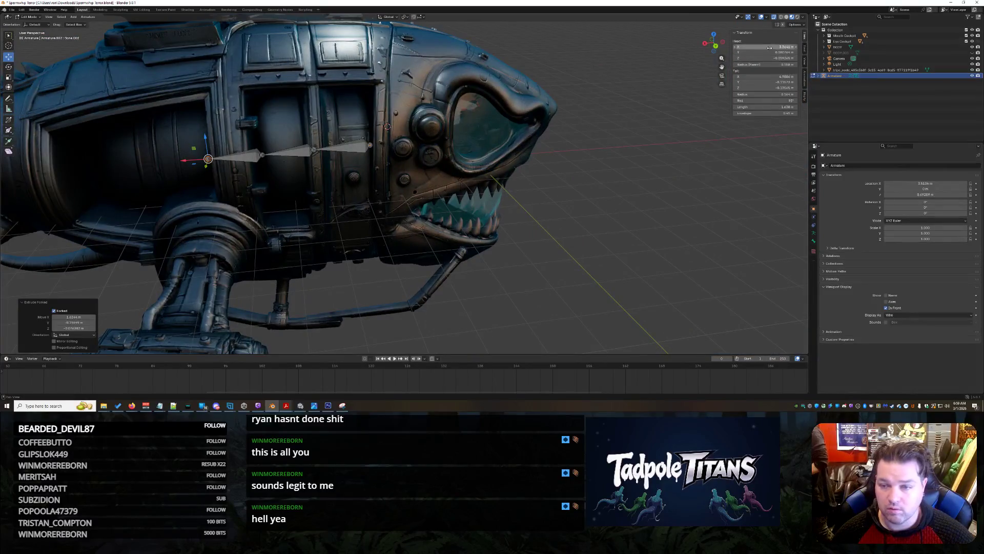
Step: Select the middle bone and inspect its tail values in the N-panel
{"action": "left_click", "coordinate": [315, 151]}
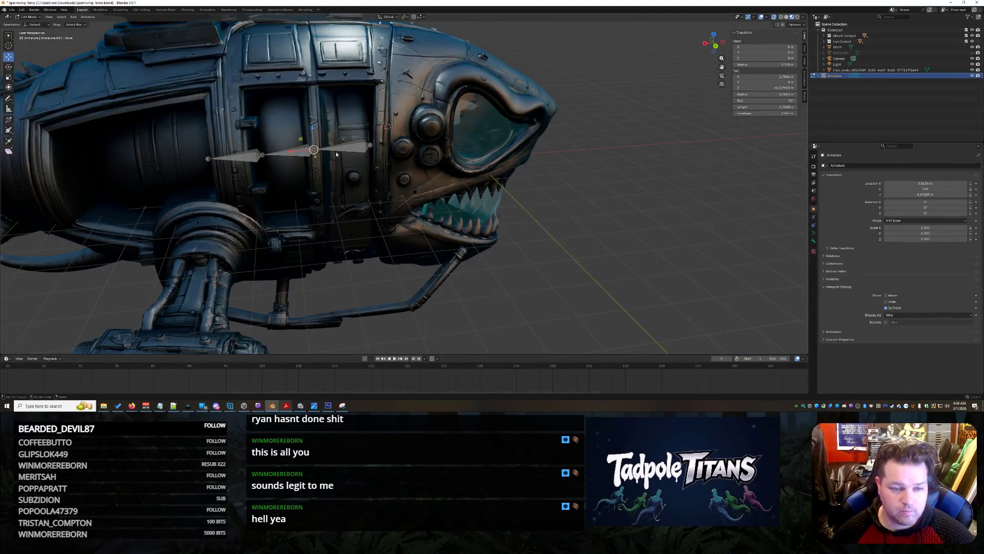
{"action": "left_click", "coordinate": [761, 76]}
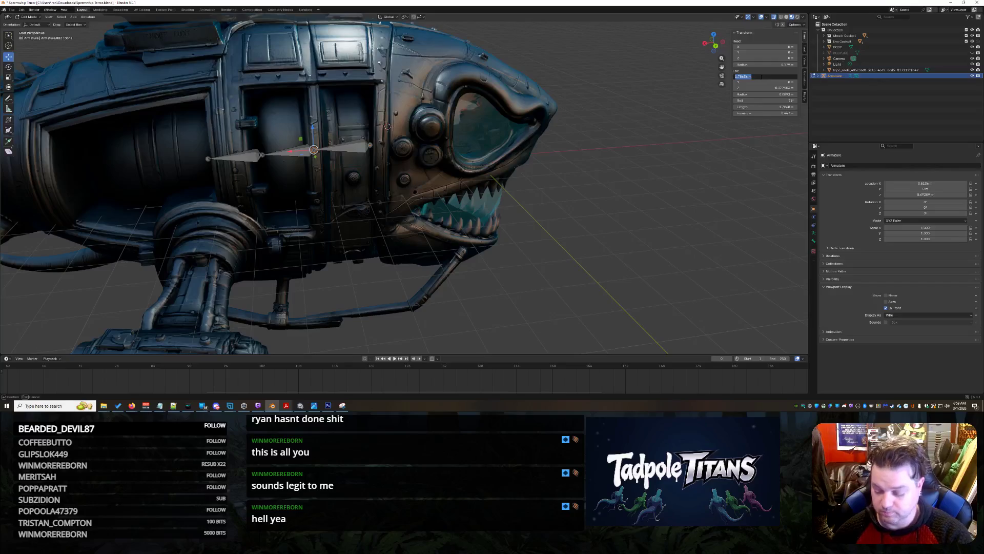
{"action": "key", "text": "Escape"}
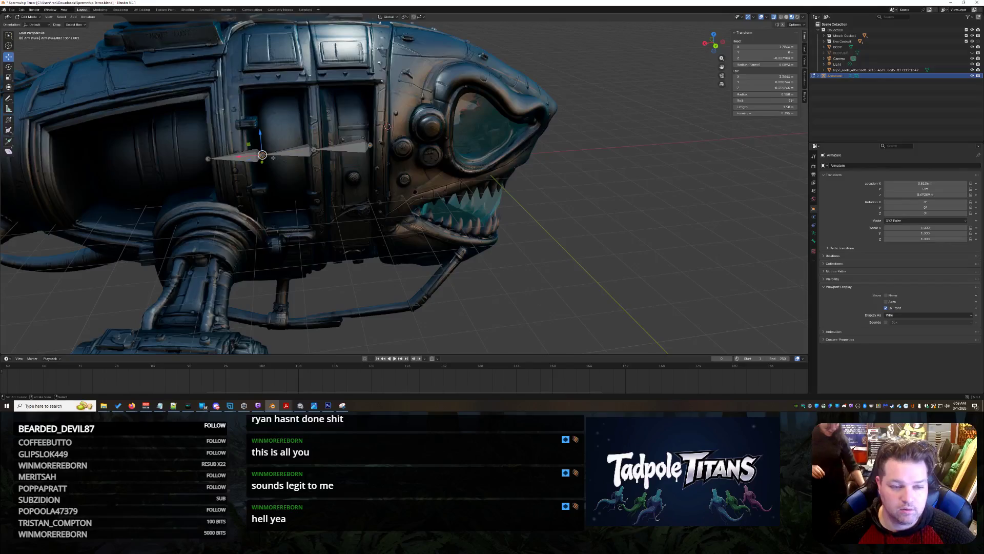
{"action": "left_click", "coordinate": [262, 155]}
{"action": "scroll", "coordinate": [752, 205], "scroll_direction": "up", "scroll_amount": 3}
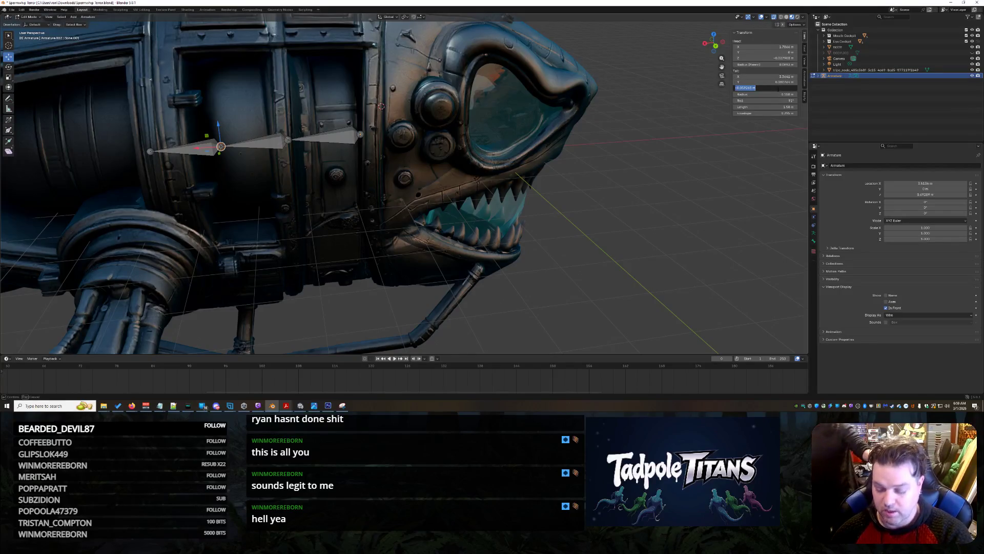
Step: Level the body bones by setting tail Z and Y to 0
{"action": "key", "text": "Return"}
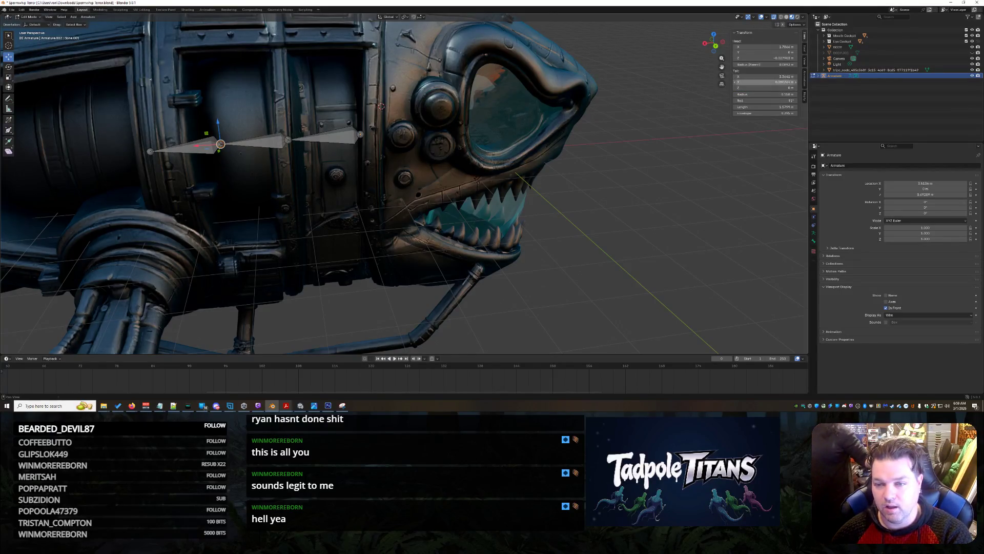
{"action": "left_click_drag", "start_coordinate": [772, 82], "coordinate": [773, 83]}
{"action": "key", "text": "Return"}
{"action": "left_click", "coordinate": [288, 141]}
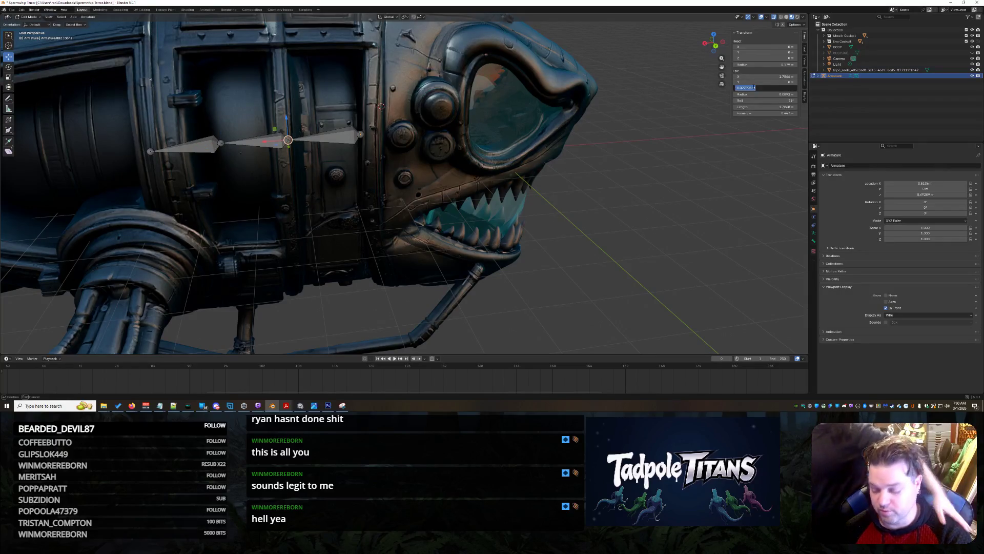
{"action": "type", "text": "0"}
{"action": "key", "text": "Return"}
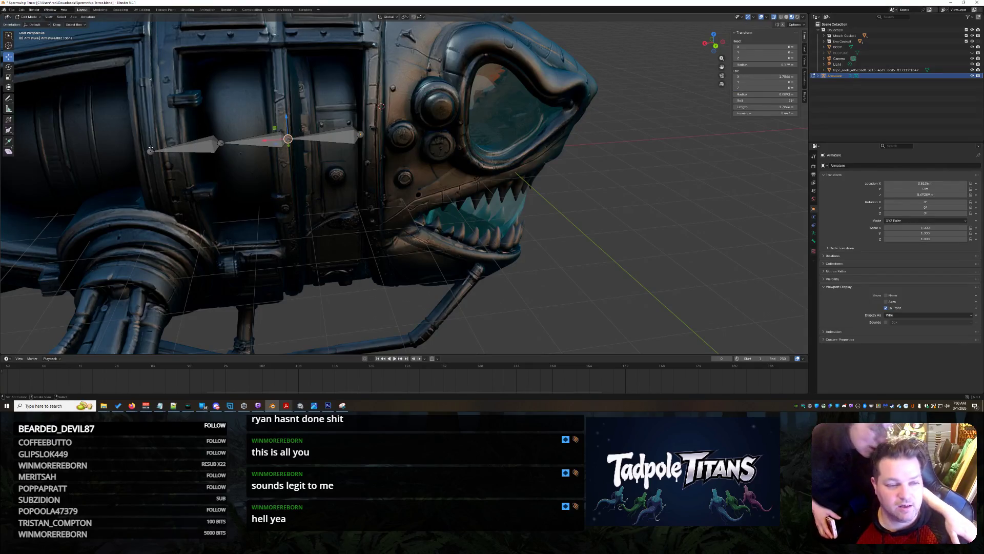
Step: Set the front bone's tail Z and tail Y to 0
{"action": "left_click", "coordinate": [150, 150]}
{"action": "double_click", "coordinate": [783, 87]}
{"action": "type", "text": "0"}
{"action": "key", "text": "Return"}
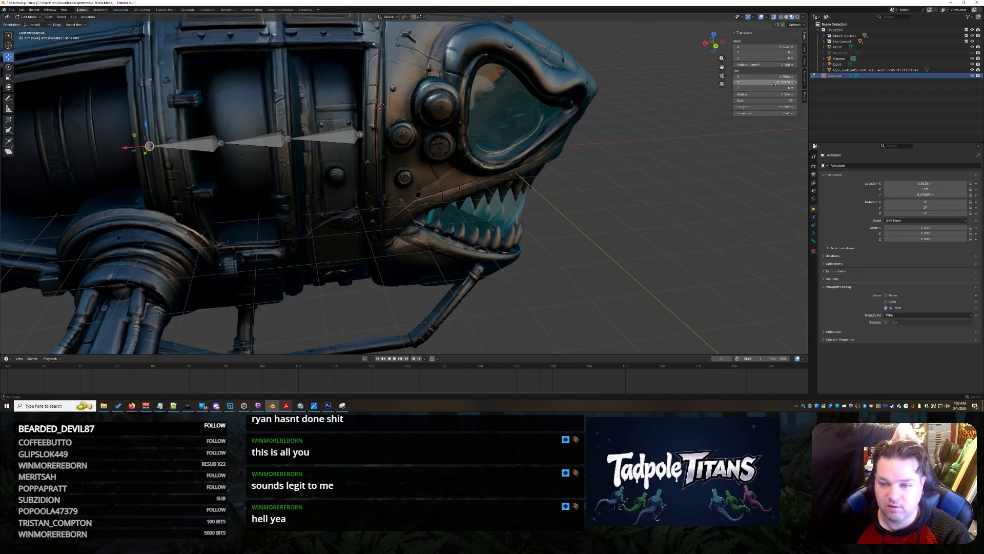
{"action": "double_click", "coordinate": [783, 82]}
{"action": "type", "text": "0"}
{"action": "key", "text": "Return"}
{"action": "scroll", "coordinate": [313, 191], "scroll_direction": "down", "scroll_amount": 3}
Step: Extrude bones back through the hull to the tail base
{"action": "key", "text": "shift+e"}
{"action": "left_click", "coordinate": [107, 173]}
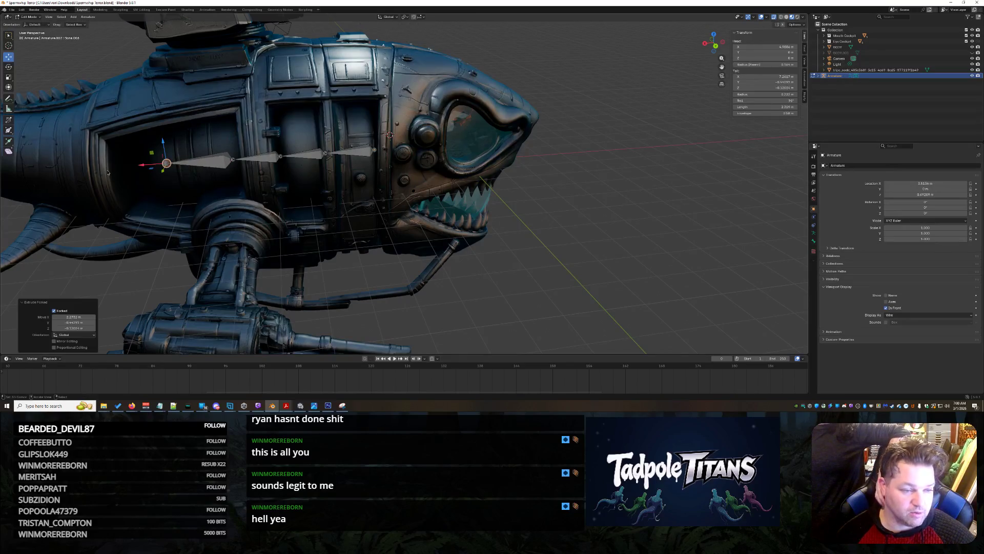
{"action": "scroll", "coordinate": [313, 204], "scroll_direction": "up", "scroll_amount": 3}
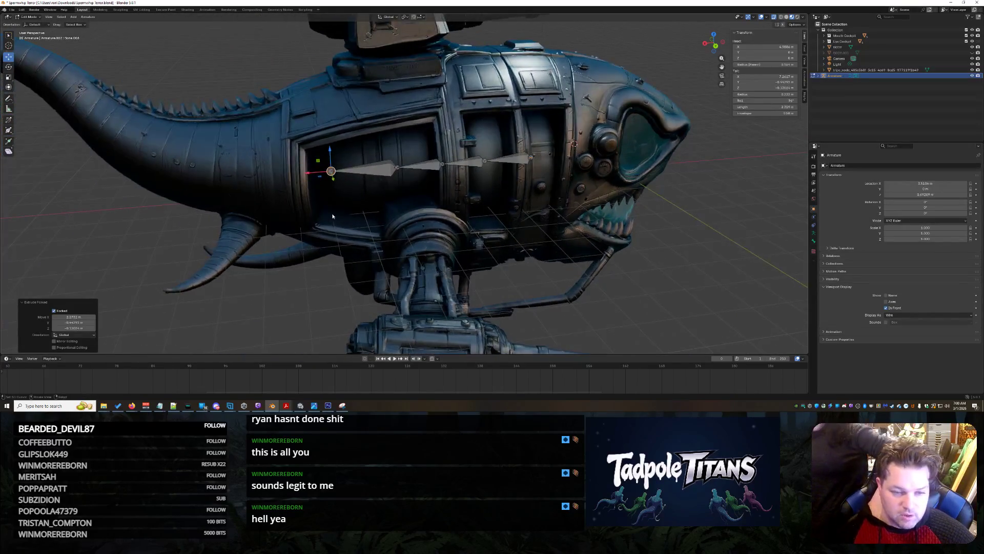
{"action": "key", "text": "shift+e"}
{"action": "left_click", "coordinate": [249, 201]}
{"action": "key", "text": "shift+e"}
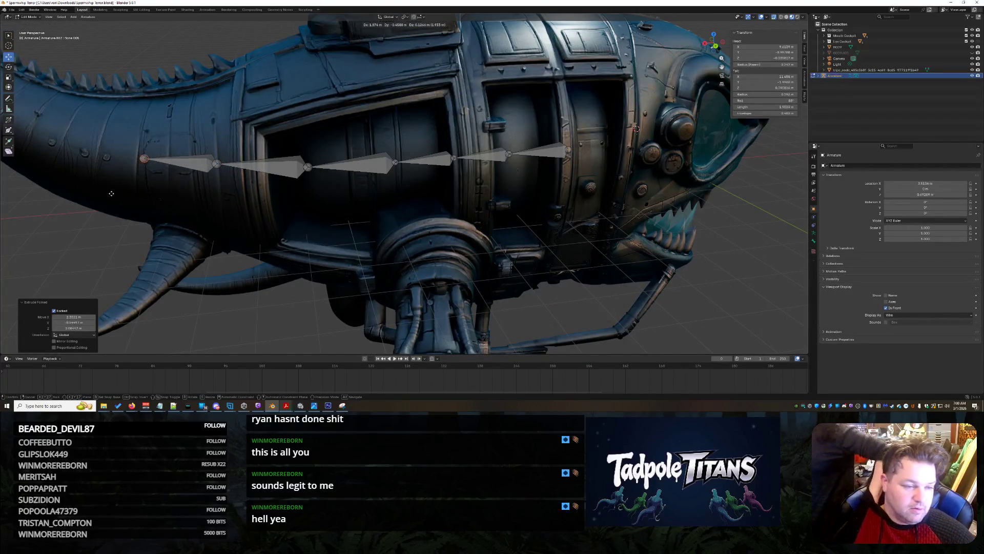
{"action": "scroll", "coordinate": [134, 195], "scroll_direction": "down", "scroll_amount": 3}
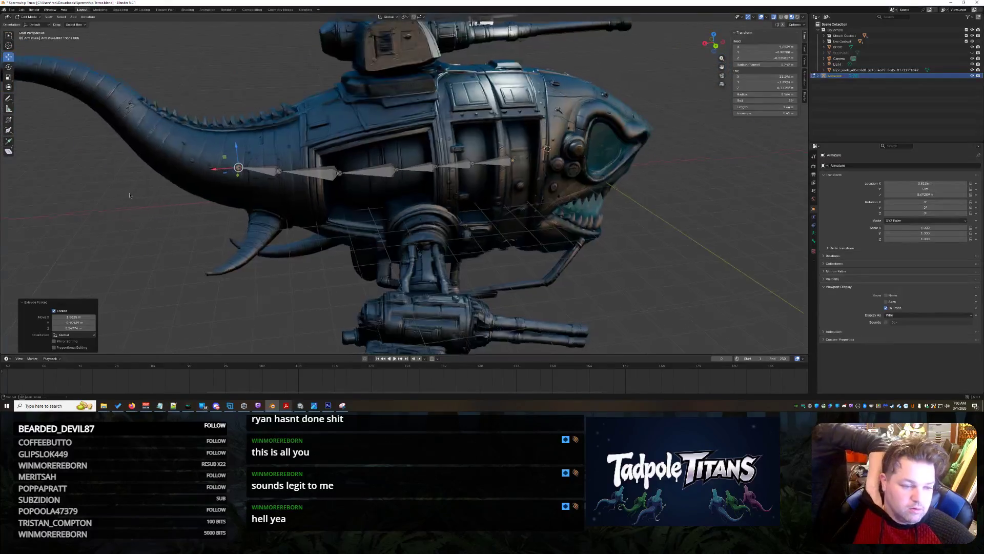
{"action": "left_click", "coordinate": [56, 168]}
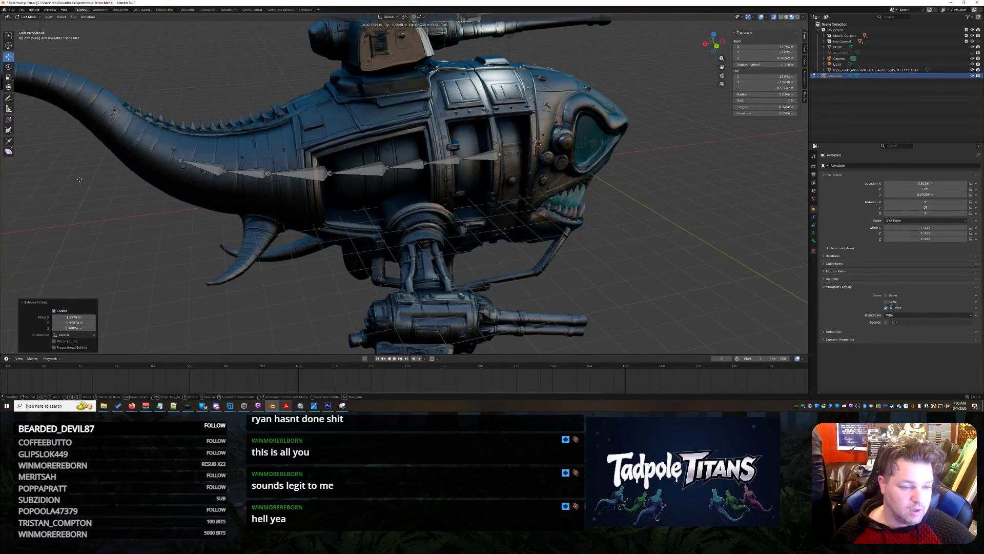
{"action": "key", "text": "shift+e"}
{"action": "left_click", "coordinate": [27, 149]}
{"action": "key", "text": "shift+e"}
{"action": "left_click", "coordinate": [4, 129]}
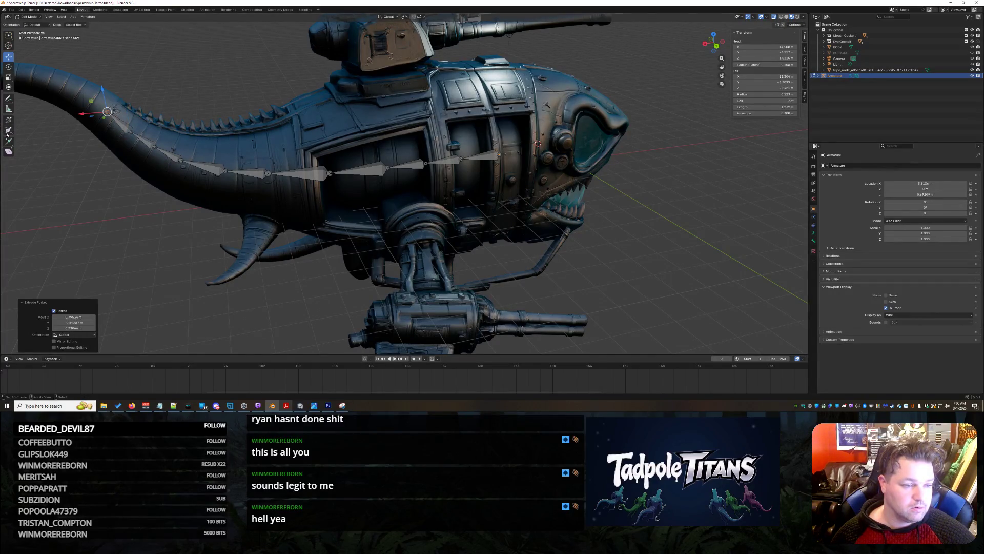
Step: Extrude a series of bones up along the tail's curve
{"action": "scroll", "coordinate": [248, 250], "scroll_direction": "up", "scroll_amount": 5}
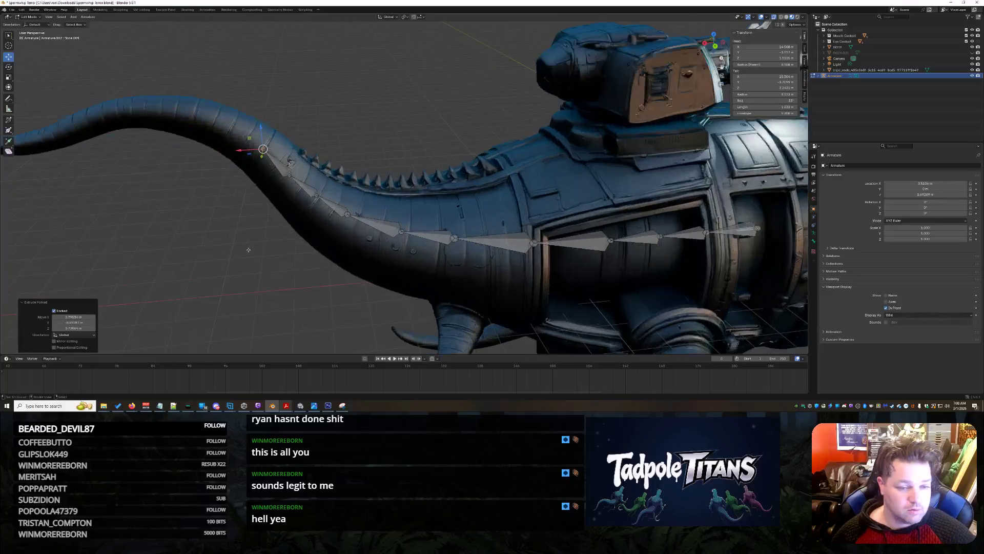
{"action": "key", "text": "shift+e"}
{"action": "left_click", "coordinate": [176, 175]}
{"action": "key", "text": "shift+e"}
{"action": "left_click", "coordinate": [142, 165]}
{"action": "key", "text": "shift+e"}
{"action": "left_click", "coordinate": [110, 160]}
{"action": "key", "text": "shift+e"}
{"action": "left_click", "coordinate": [82, 158]}
{"action": "key", "text": "shift+e"}
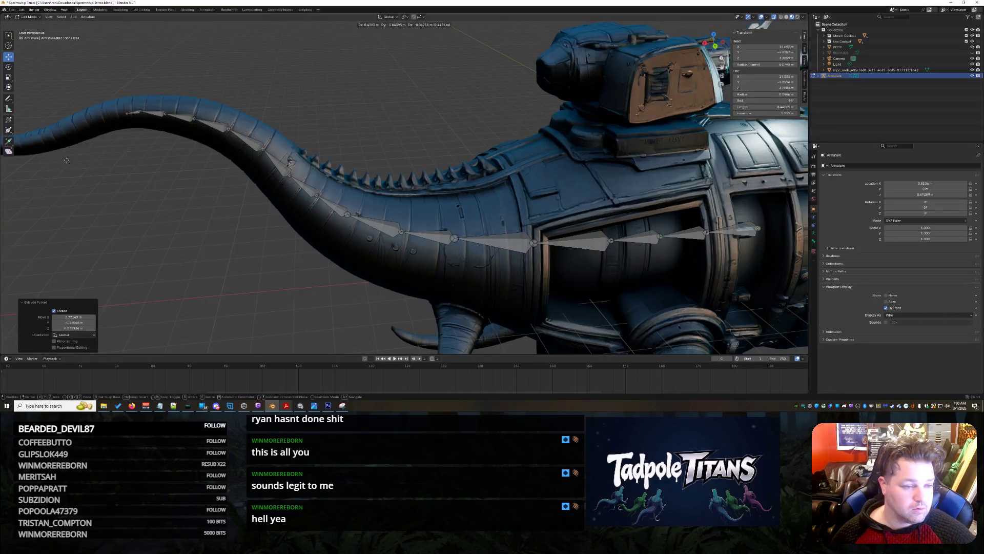
{"action": "left_click", "coordinate": [59, 161]}
Step: Extrude bones along the thin tail, ending the chain at the tail tip
{"action": "key", "text": "shift+e"}
{"action": "left_click", "coordinate": [97, 115]}
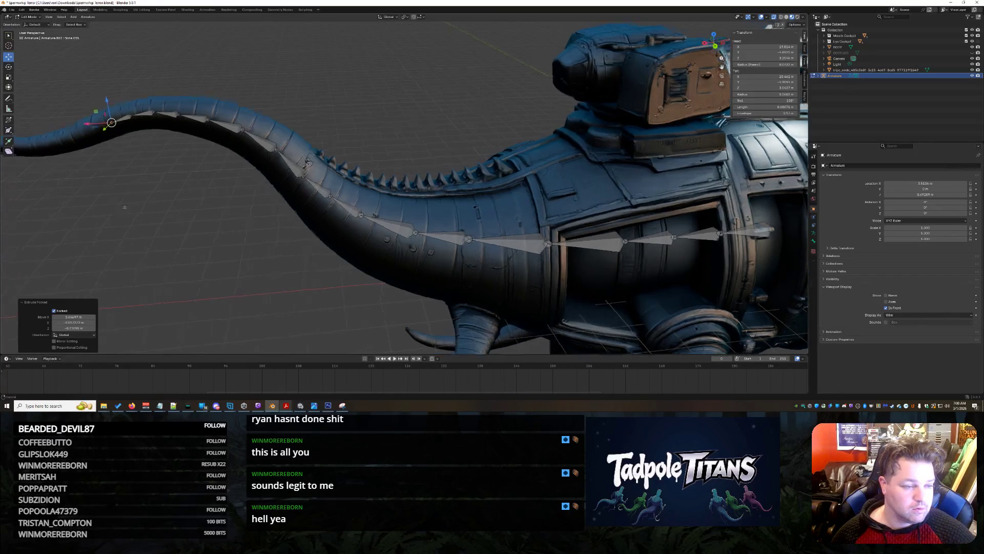
{"action": "key", "text": "shift+e"}
{"action": "left_click", "coordinate": [186, 185]}
{"action": "key", "text": "shift+e"}
{"action": "left_click", "coordinate": [147, 191]}
{"action": "key", "text": "shift+e"}
{"action": "left_click", "coordinate": [113, 188]}
{"action": "key", "text": "shift+e"}
{"action": "left_click", "coordinate": [101, 188]}
{"action": "key", "text": "shift+e"}
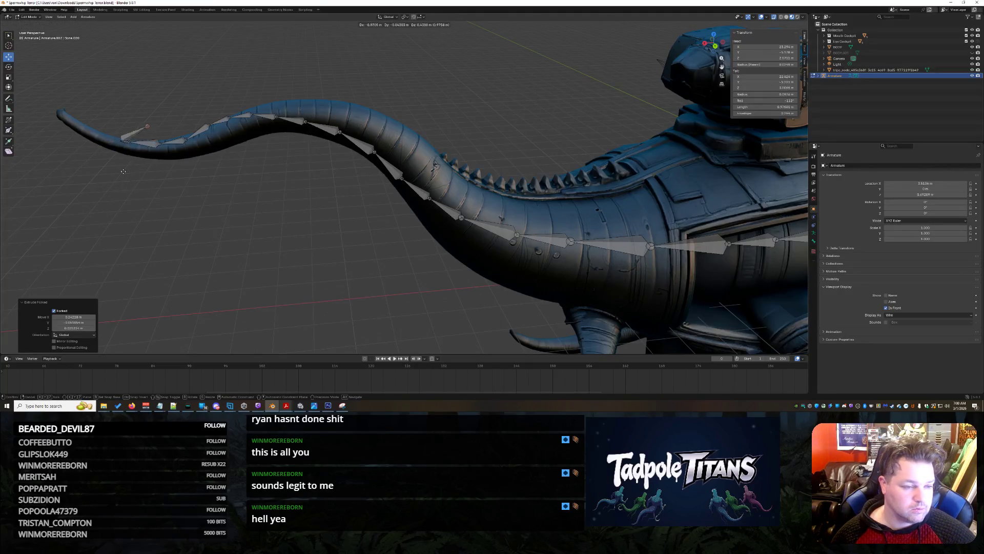
{"action": "left_click", "coordinate": [78, 183]}
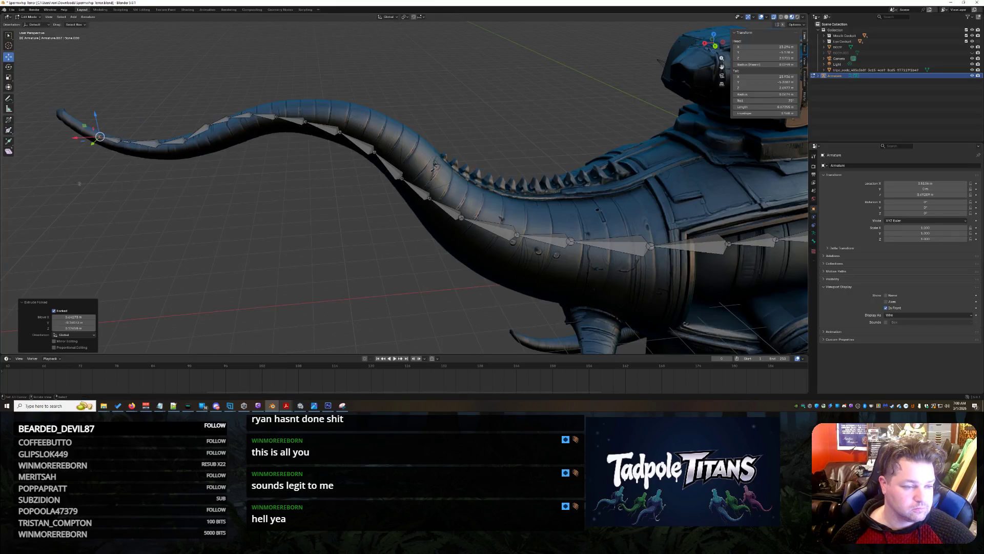
{"action": "key", "text": "shift+e"}
{"action": "left_click", "coordinate": [62, 162]}
{"action": "key", "text": "shift+e"}
{"action": "left_click", "coordinate": [52, 157]}
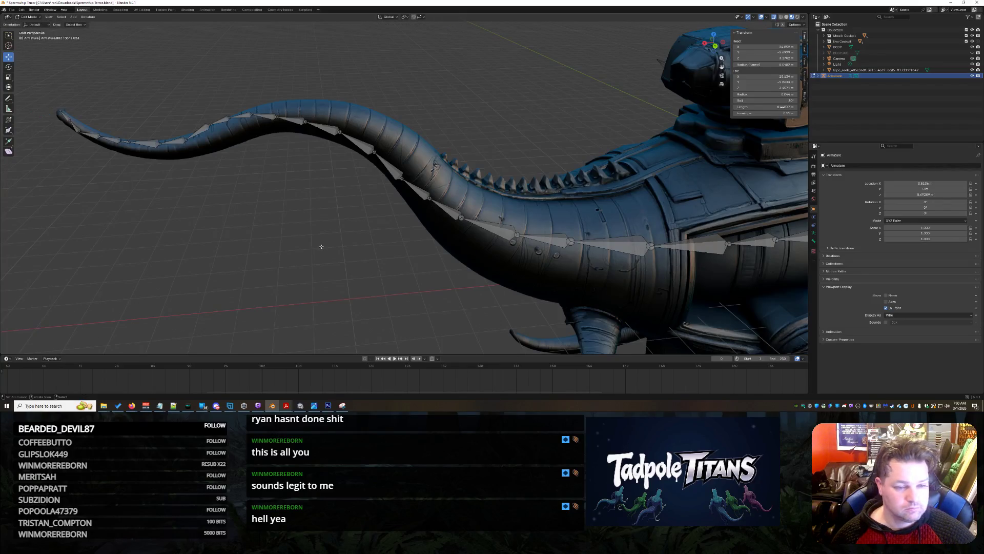
{"action": "scroll", "coordinate": [359, 205], "scroll_direction": "down", "scroll_amount": 5}
{"action": "mouse_move", "coordinate": [359, 205]}
{"action": "left_mouse_down"}
{"action": "mouse_move", "coordinate": [477, 241]}
{"action": "mouse_move", "coordinate": [332, 337]}
{"action": "left_mouse_up"}
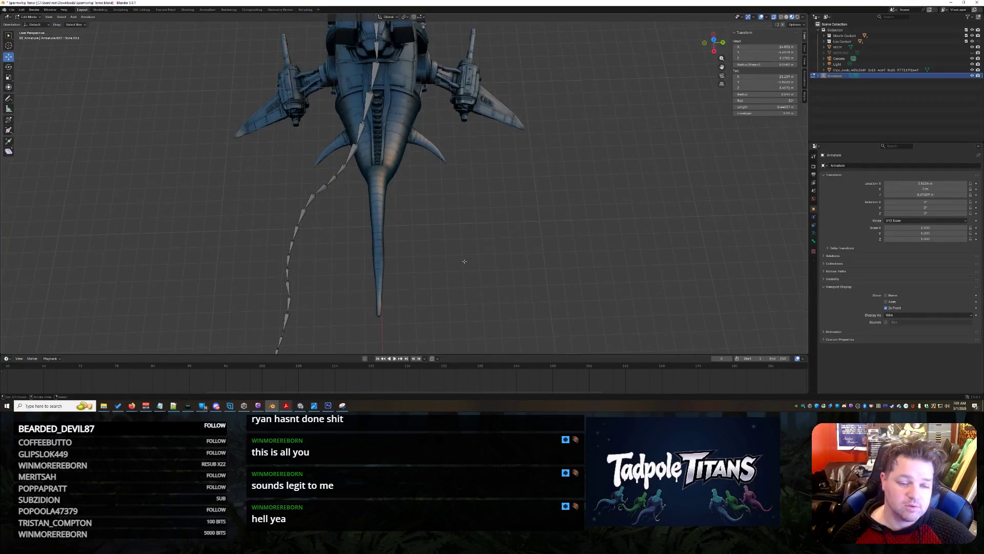
{"action": "scroll", "coordinate": [467, 273], "scroll_direction": "up", "scroll_amount": 3}
{"action": "mouse_move", "coordinate": [467, 273]}
{"action": "left_mouse_down"}
{"action": "mouse_move", "coordinate": [353, 257]}
{"action": "mouse_move", "coordinate": [488, 254]}
{"action": "mouse_move", "coordinate": [543, 227]}
{"action": "left_mouse_up"}
{"action": "scroll", "coordinate": [514, 232], "scroll_direction": "up", "scroll_amount": 4}
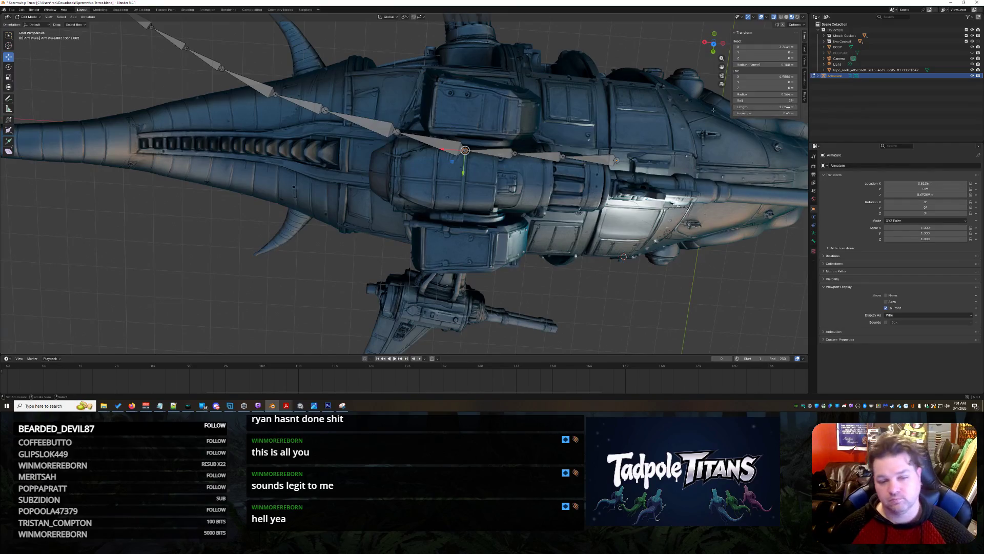
{"action": "mouse_move", "coordinate": [688, 224]}
{"action": "left_mouse_down"}
{"action": "mouse_move", "coordinate": [691, 247]}
{"action": "mouse_move", "coordinate": [633, 249]}
{"action": "mouse_move", "coordinate": [457, 257]}
{"action": "mouse_move", "coordinate": [544, 230]}
{"action": "mouse_move", "coordinate": [407, 235]}
{"action": "mouse_move", "coordinate": [456, 252]}
{"action": "mouse_move", "coordinate": [508, 293]}
{"action": "mouse_move", "coordinate": [496, 217]}
{"action": "left_mouse_up"}
{"action": "scroll", "coordinate": [497, 229], "scroll_direction": "down", "scroll_amount": 5}
{"action": "scroll", "coordinate": [496, 216], "scroll_direction": "up", "scroll_amount": 2}
{"action": "scroll", "coordinate": [496, 217], "scroll_direction": "up", "scroll_amount": 4}
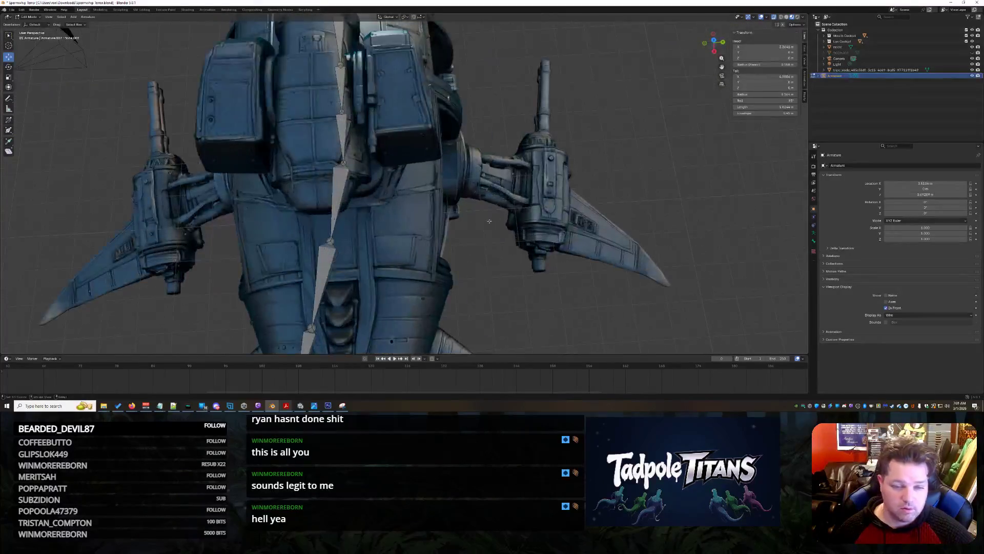
Step: Set the midsection spine bone's tail Y and Z to 0
{"action": "left_click", "coordinate": [339, 206]}
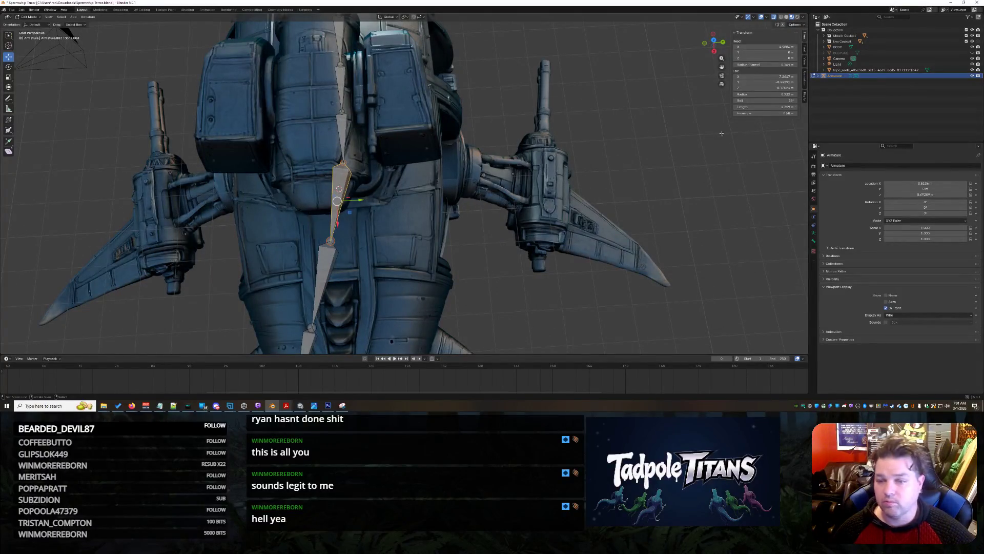
{"action": "left_click", "coordinate": [764, 82]}
{"action": "type", "text": "0"}
{"action": "key", "text": "Tab"}
{"action": "type", "text": "0"}
{"action": "key", "text": "Return"}
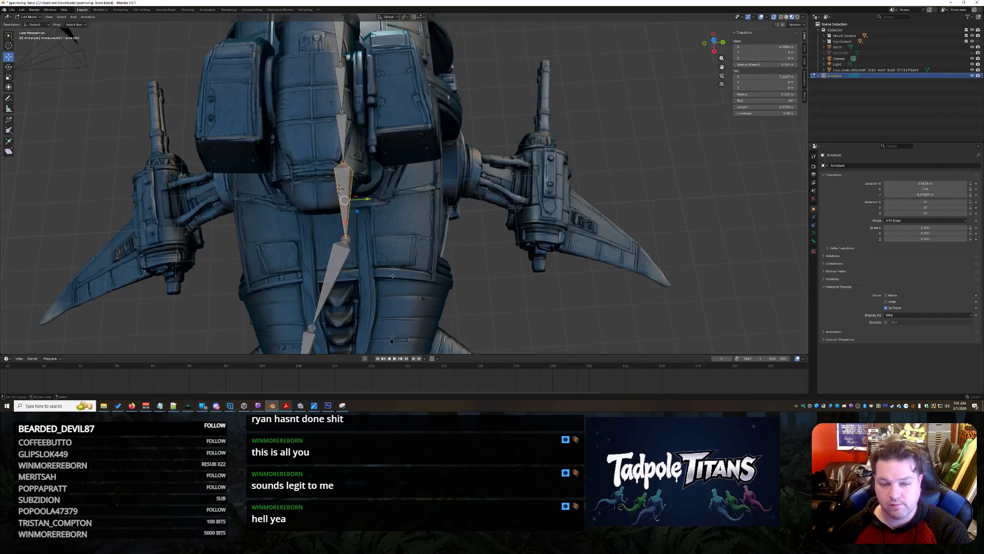
Step: Straighten the next lower bone by zeroing its tail Z and Y
{"action": "left_click_drag", "start_coordinate": [478, 287], "coordinate": [486, 207]}
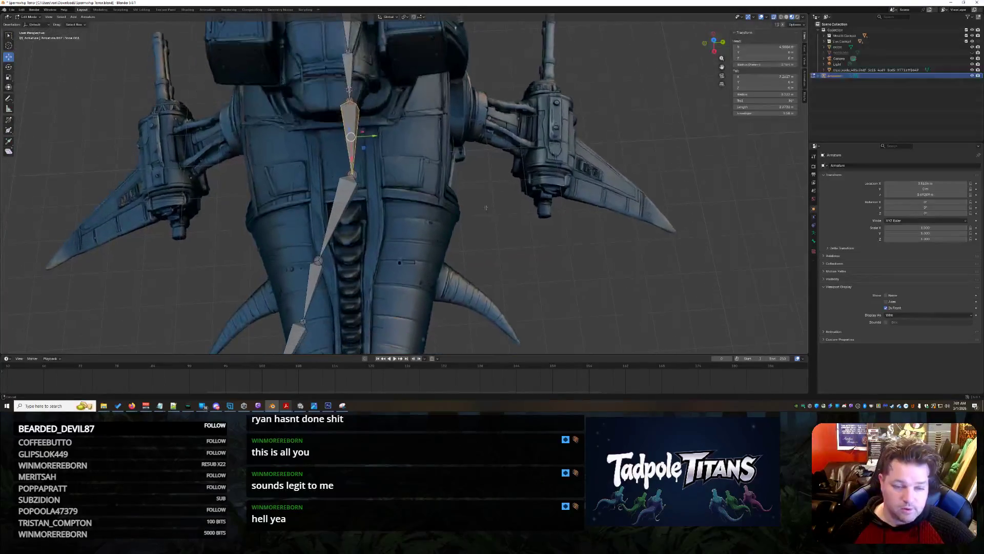
{"action": "left_click", "coordinate": [318, 260]}
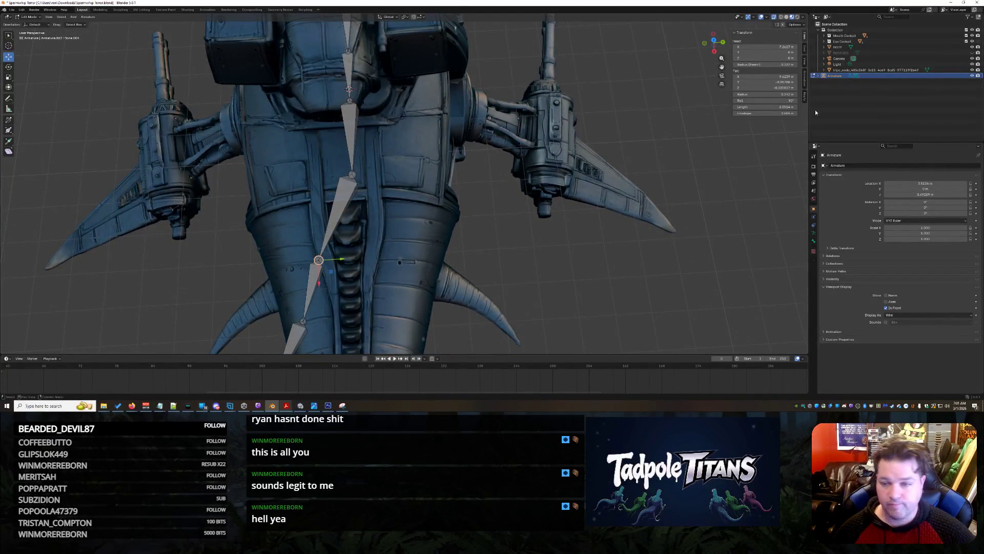
{"action": "left_click", "coordinate": [769, 87]}
{"action": "key", "text": "Return"}
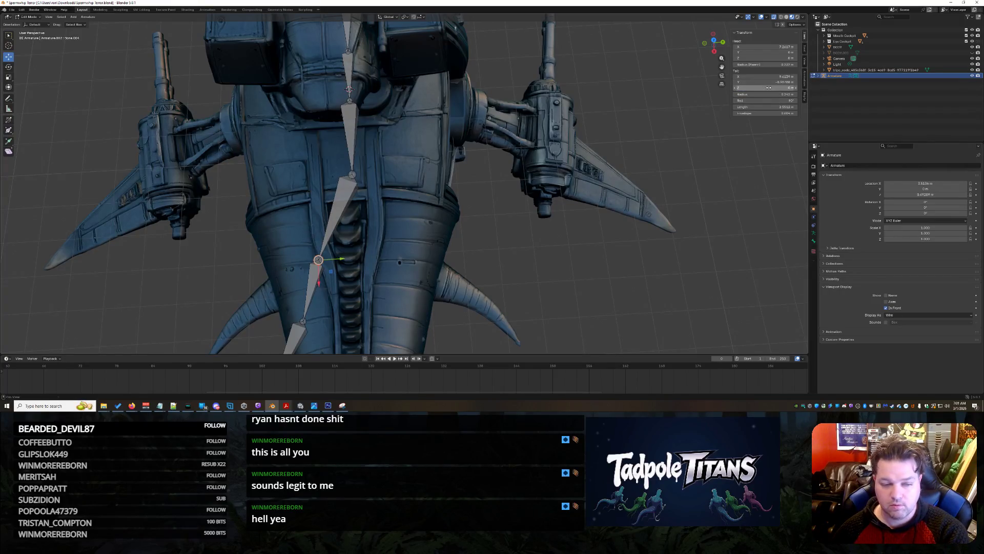
{"action": "left_click", "coordinate": [764, 82]}
{"action": "type", "text": "0"}
{"action": "key", "text": "Return"}
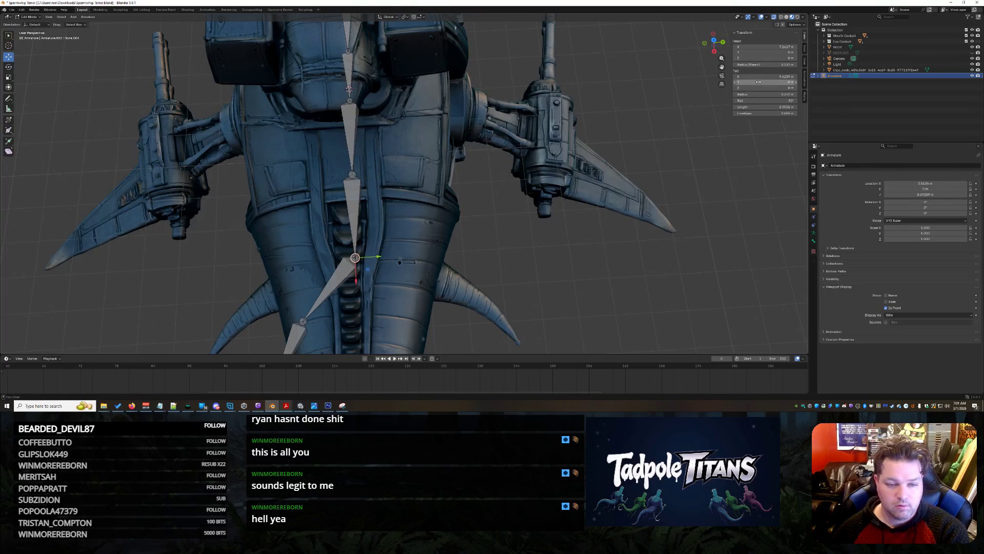
Step: Zero tail Z and Y on the following two spine bones
{"action": "scroll", "coordinate": [358, 224], "scroll_direction": "down", "scroll_amount": 5}
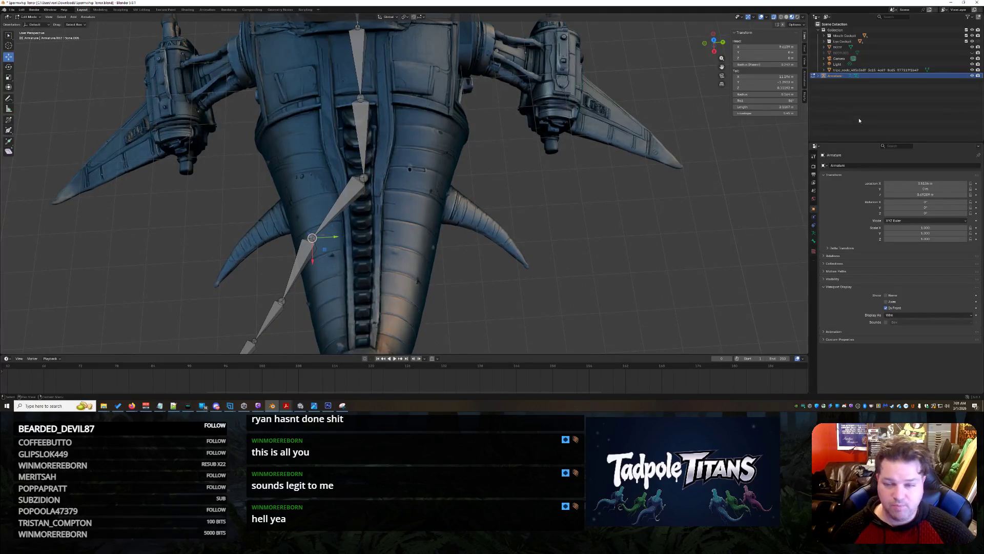
{"action": "left_click", "coordinate": [758, 88]}
{"action": "type", "text": "0"}
{"action": "key", "text": "Return"}
{"action": "left_click", "coordinate": [758, 82]}
{"action": "type", "text": "0"}
{"action": "key", "text": "Return"}
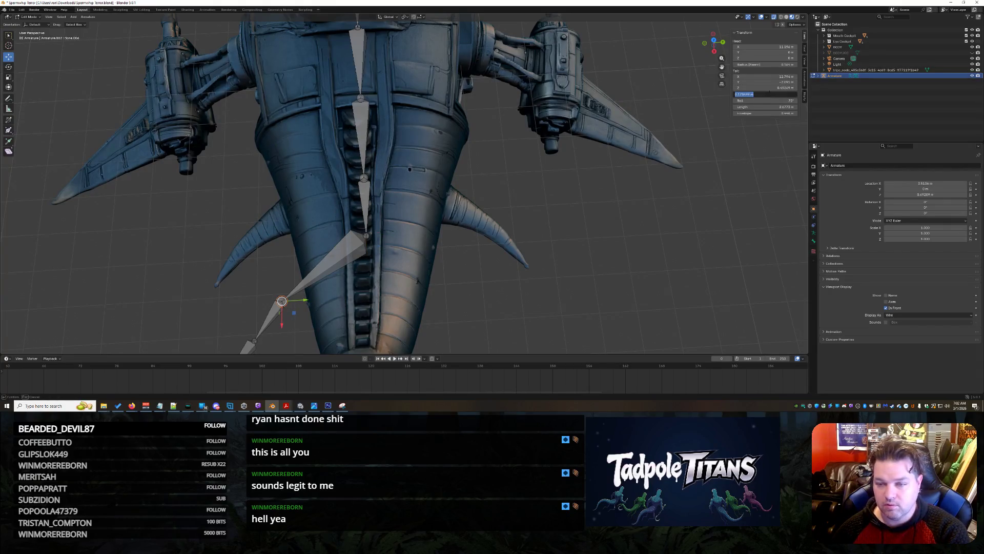
{"action": "left_click", "coordinate": [766, 88]}
{"action": "type", "text": "0"}
{"action": "key", "text": "Return"}
{"action": "left_click", "coordinate": [765, 82]}
{"action": "type", "text": "0"}
{"action": "key", "text": "Return"}
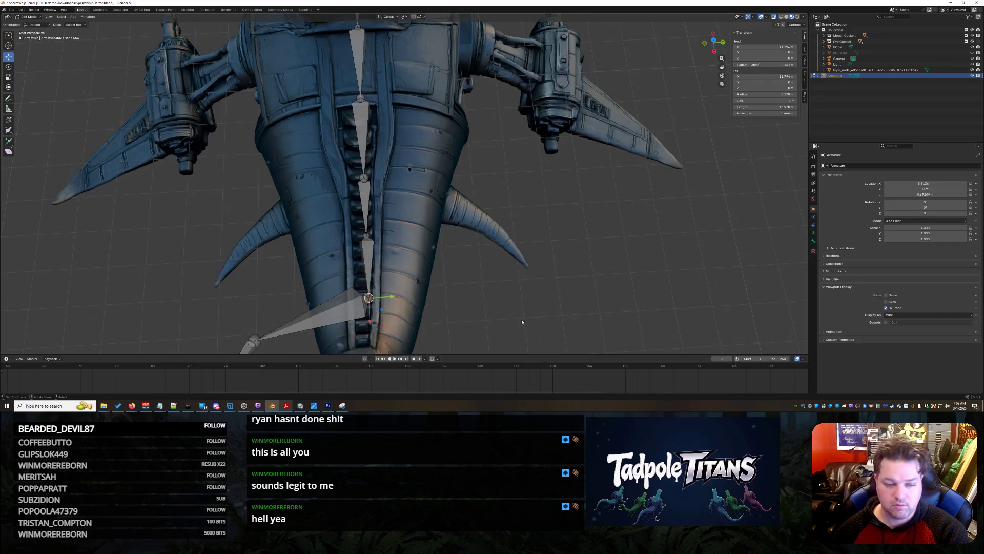
Step: Set tail Z and Y to 0 on two more bones further down the spine
{"action": "left_click_drag", "start_coordinate": [535, 303], "coordinate": [531, 215]}
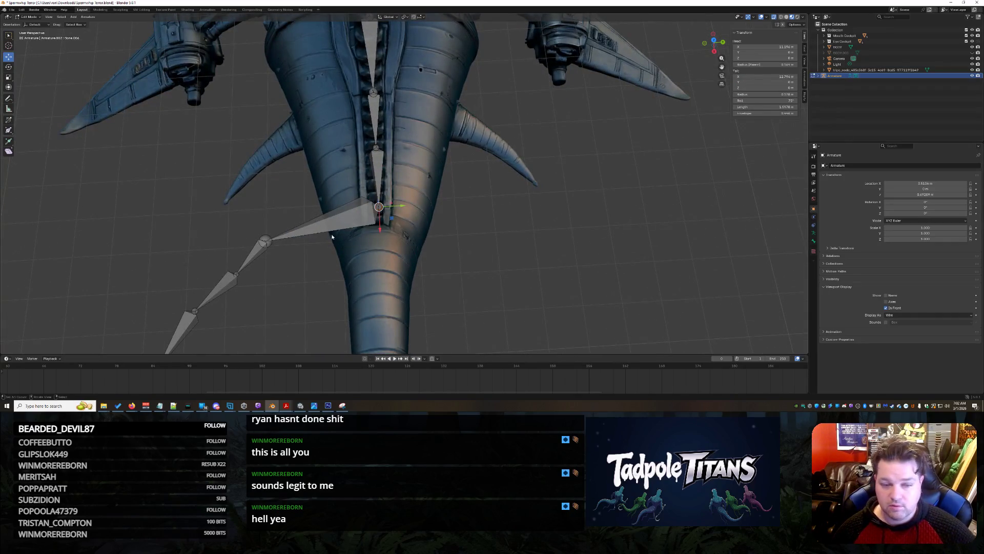
{"action": "left_click", "coordinate": [765, 88]}
{"action": "key", "text": "Return"}
{"action": "left_click", "coordinate": [765, 82]}
{"action": "type", "text": "0"}
{"action": "key", "text": "Return"}
{"action": "left_click", "coordinate": [238, 275]}
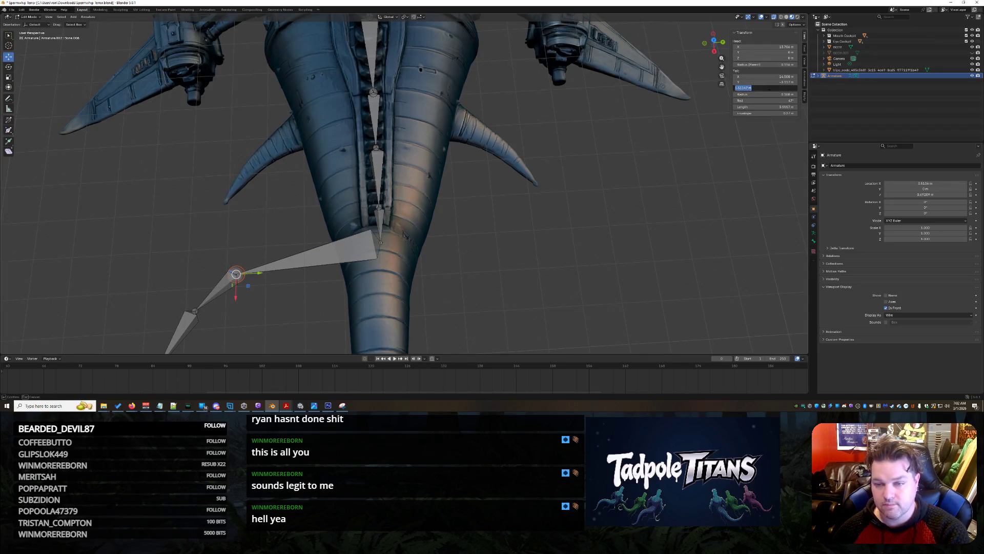
{"action": "key", "text": "Return"}
{"action": "left_click", "coordinate": [765, 83]}
{"action": "type", "text": "0"}
{"action": "key", "text": "Return"}
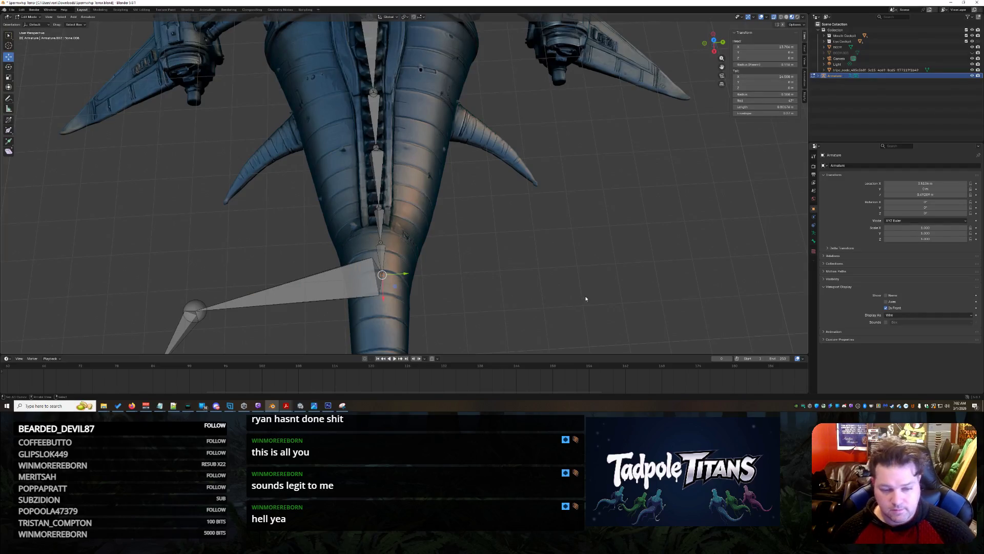
Step: Zero the next bone's tail Z and Y, then the following bone's tail Z
{"action": "scroll", "coordinate": [564, 277], "scroll_direction": "down", "scroll_amount": 4}
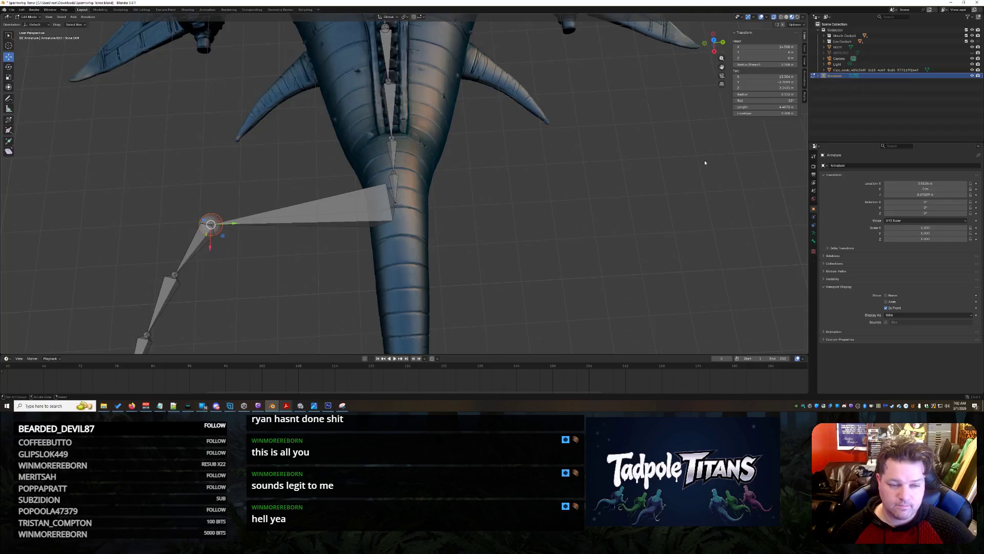
{"action": "left_click", "coordinate": [775, 88]}
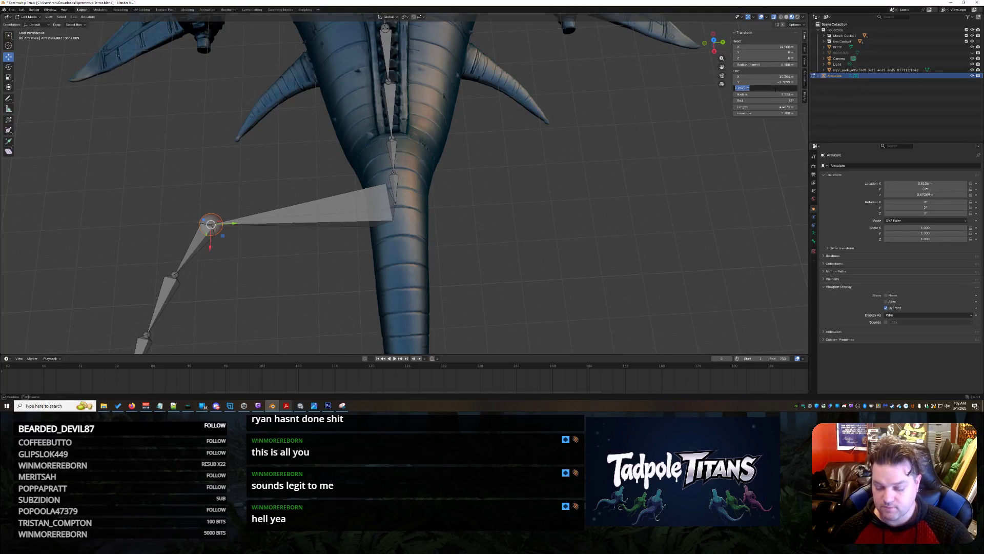
{"action": "key", "text": "Return"}
{"action": "left_click", "coordinate": [771, 82]}
{"action": "type", "text": "0"}
{"action": "key", "text": "Return"}
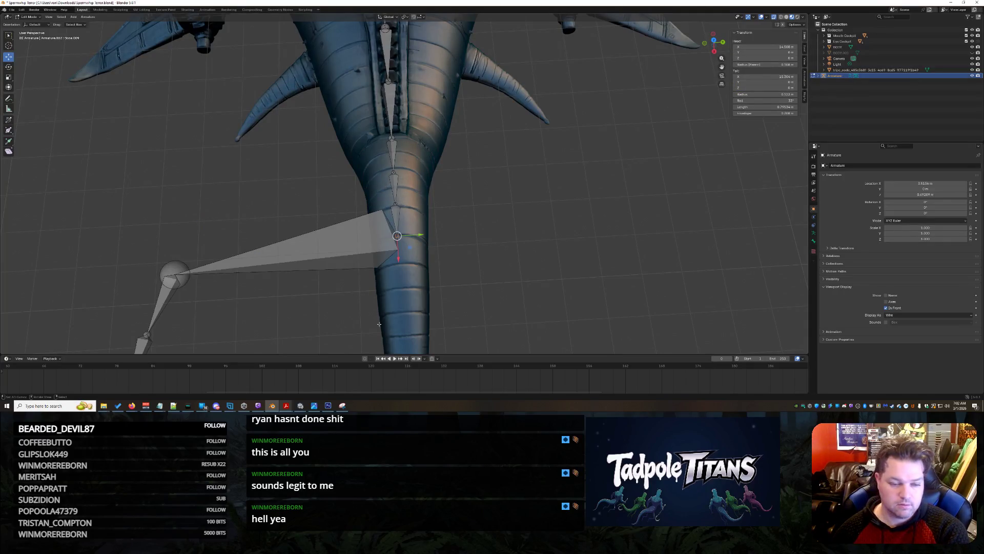
{"action": "left_click", "coordinate": [186, 272]}
{"action": "left_click", "coordinate": [770, 89]}
{"action": "key", "text": "Return"}
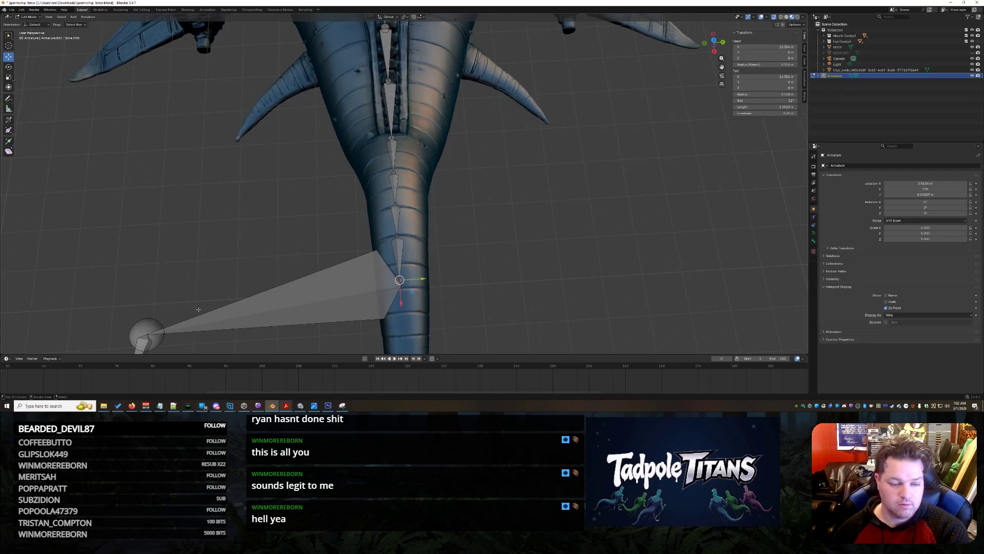
Step: Select the side bone's tail end and frame the view on the nearby joints
{"action": "left_click", "coordinate": [148, 326]}
{"action": "key", "text": "g"}
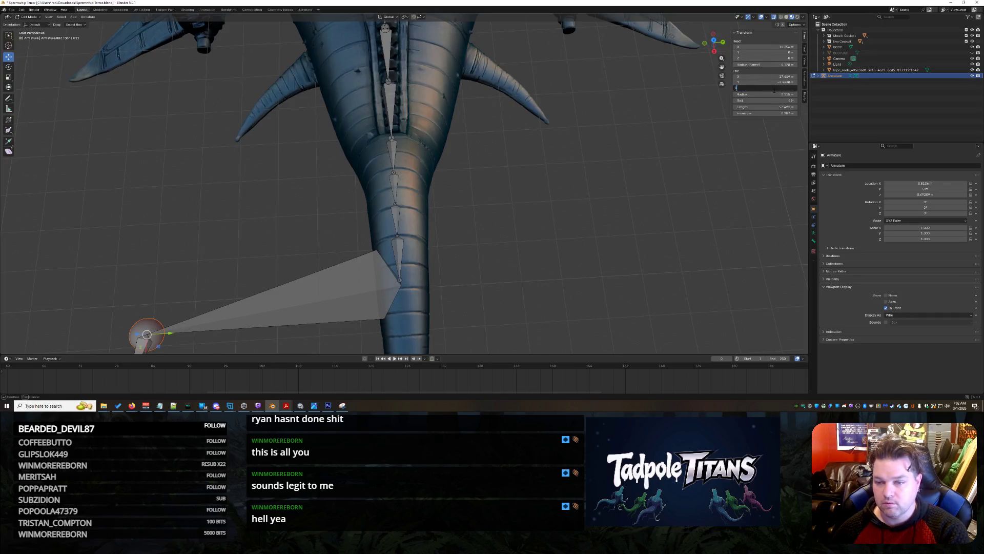
{"action": "key", "text": "Escape"}
{"action": "key", "text": "KP_Decimal"}
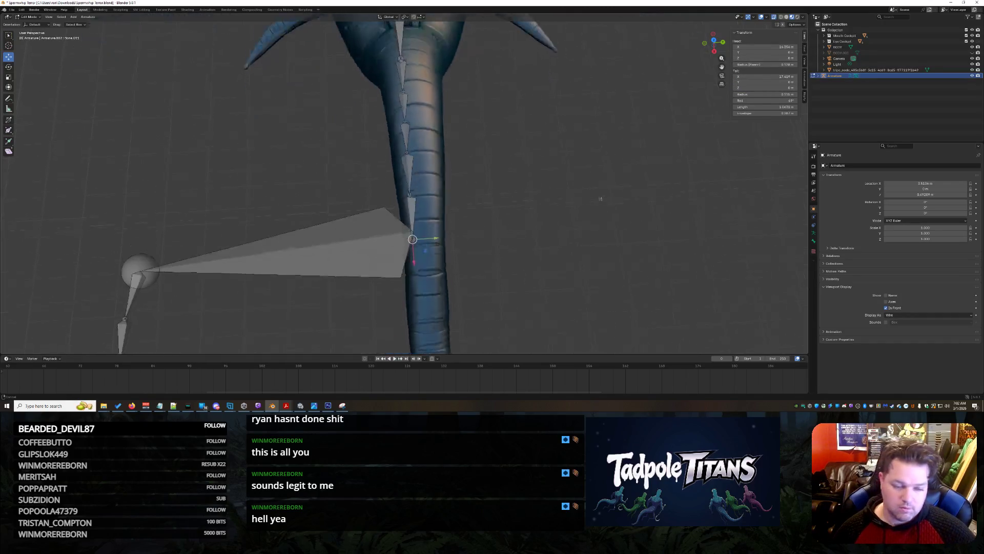
{"action": "left_click", "coordinate": [139, 207]}
{"action": "mouse_move", "coordinate": [578, 208]}
{"action": "left_mouse_down"}
{"action": "mouse_move", "coordinate": [549, 174]}
{"action": "mouse_move", "coordinate": [564, 153]}
{"action": "mouse_move", "coordinate": [585, 193]}
{"action": "mouse_move", "coordinate": [566, 200]}
{"action": "mouse_move", "coordinate": [560, 240]}
{"action": "left_mouse_up"}
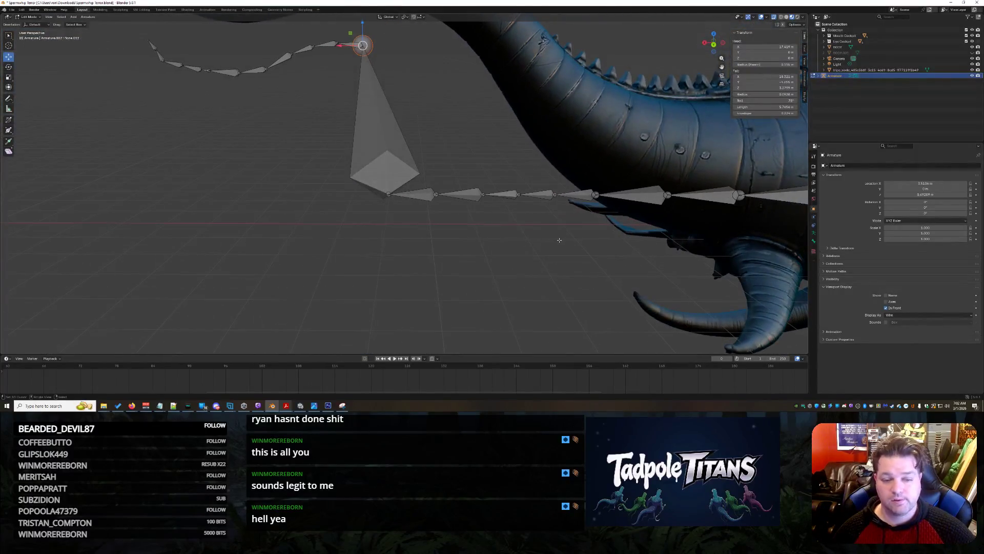
Step: Zero the connecting bone's tail Z and commit a new tail Y for the upright bone
{"action": "left_click", "coordinate": [779, 88]}
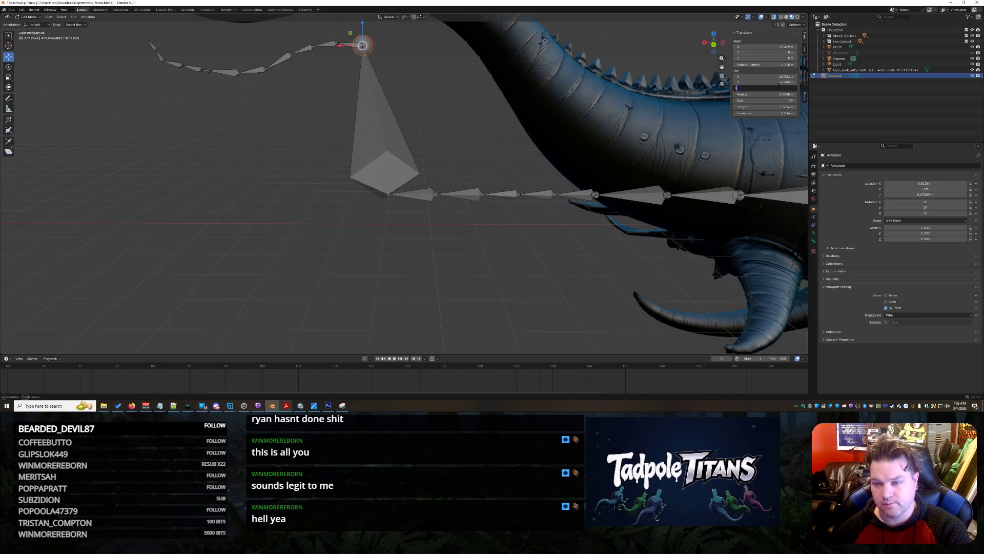
{"action": "key", "text": "Return"}
{"action": "left_click", "coordinate": [338, 44]}
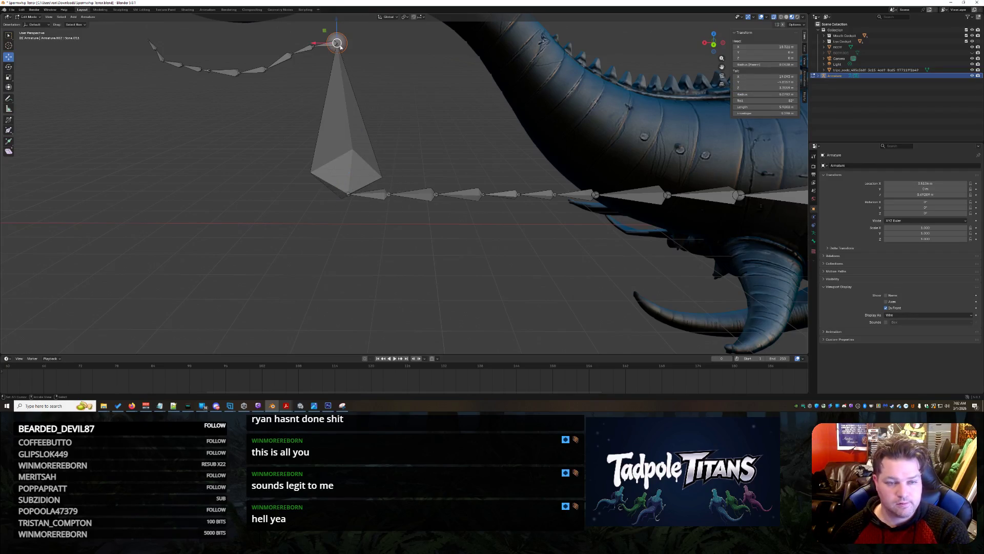
{"action": "left_click", "coordinate": [764, 82]}
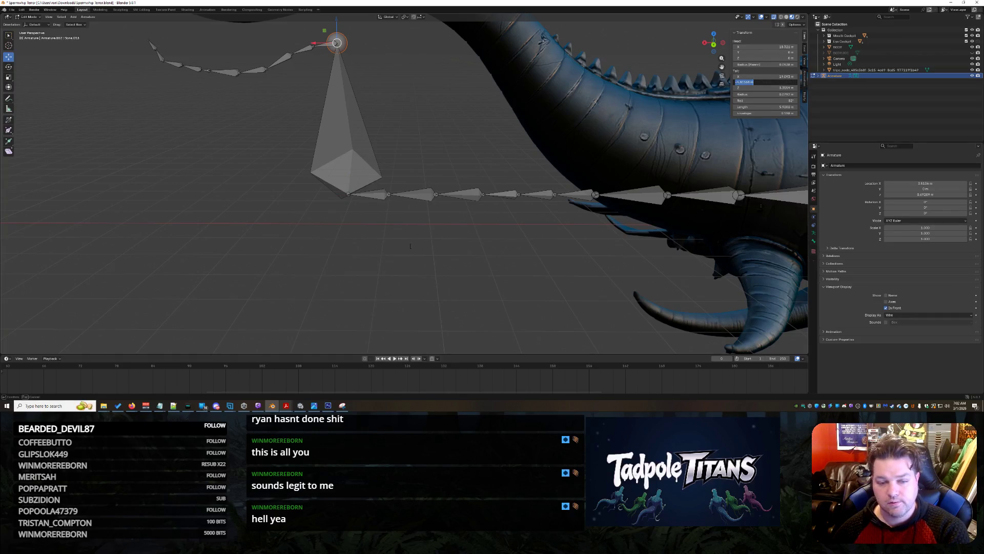
{"action": "key", "text": "Return"}
{"action": "scroll", "coordinate": [461, 227], "scroll_direction": "down", "scroll_amount": 5}
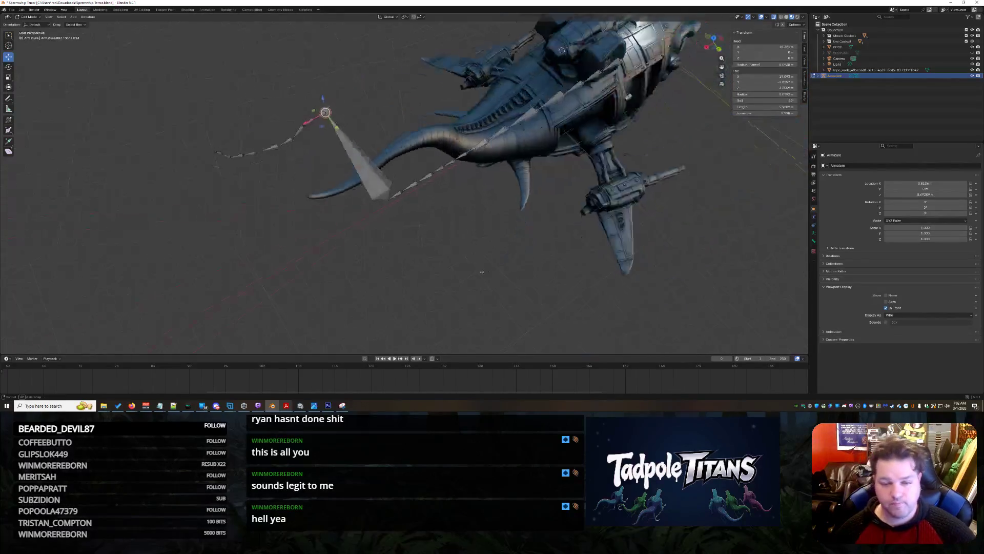
Step: Undo the stray joint move and inspect the tail from both sides
{"action": "left_click_drag", "start_coordinate": [568, 249], "coordinate": [590, 234]}
{"action": "key", "text": "g"}
{"action": "key", "text": "ctrl+z"}
{"action": "key", "text": "ctrl+z"}
{"action": "key", "text": "ctrl+z"}
{"action": "key", "text": "ctrl+z"}
{"action": "key", "text": "ctrl+z"}
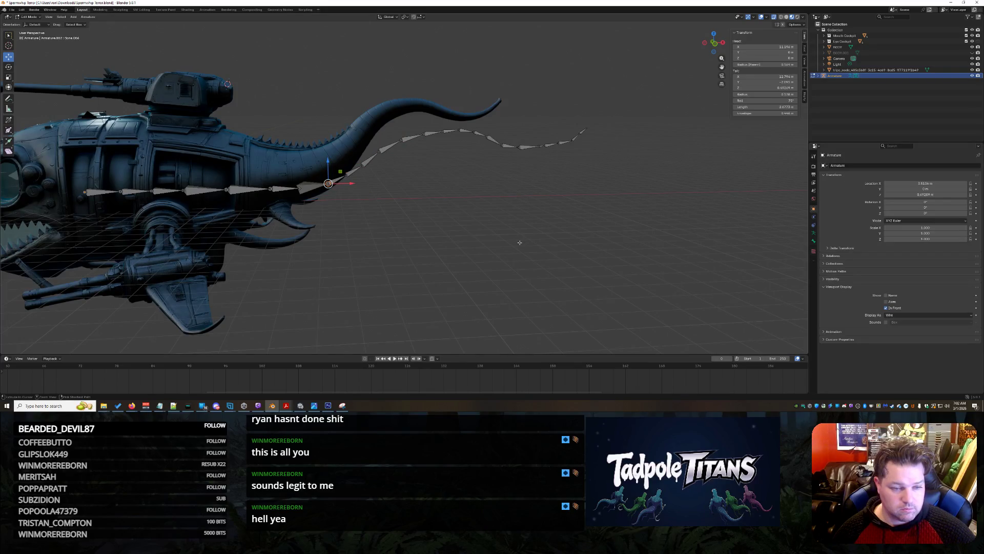
{"action": "scroll", "coordinate": [412, 250], "scroll_direction": "up", "scroll_amount": 2}
{"action": "mouse_move", "coordinate": [435, 247]}
{"action": "left_mouse_down"}
{"action": "mouse_move", "coordinate": [294, 272]}
{"action": "mouse_move", "coordinate": [445, 244]}
{"action": "left_mouse_up"}
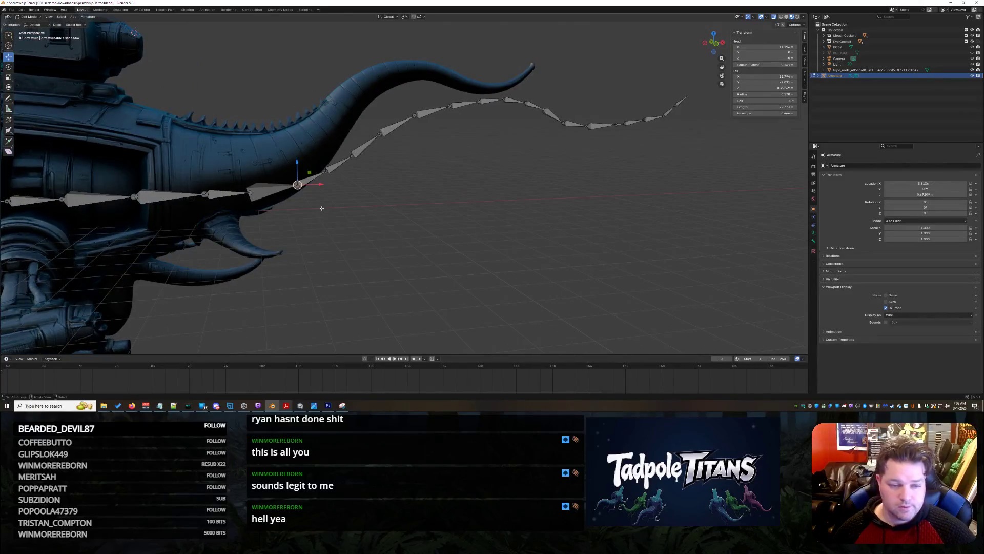
Step: Raise the tail-base joint vertically and commit its bone's tail Y value
{"action": "key", "text": "g"}
{"action": "key", "text": "z"}
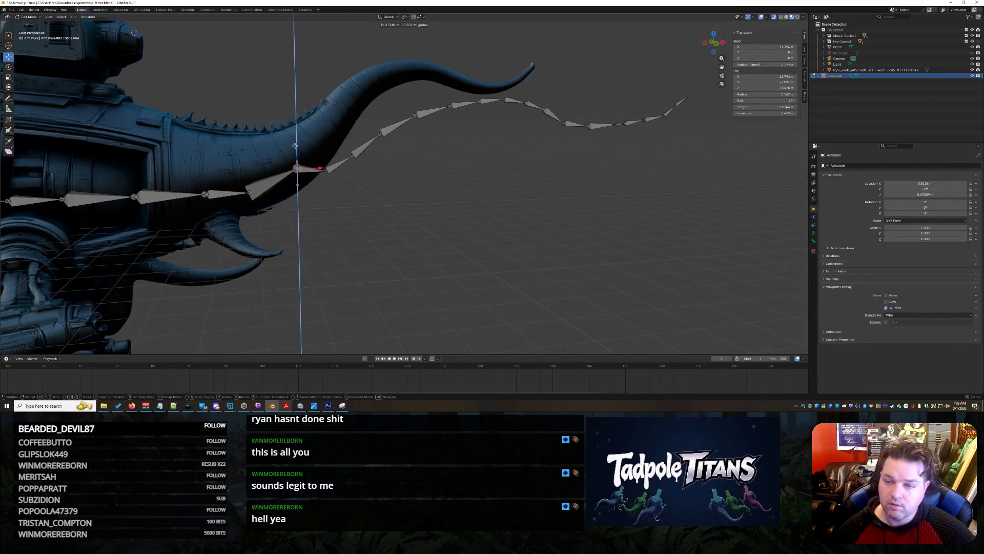
{"action": "left_click", "coordinate": [294, 135]}
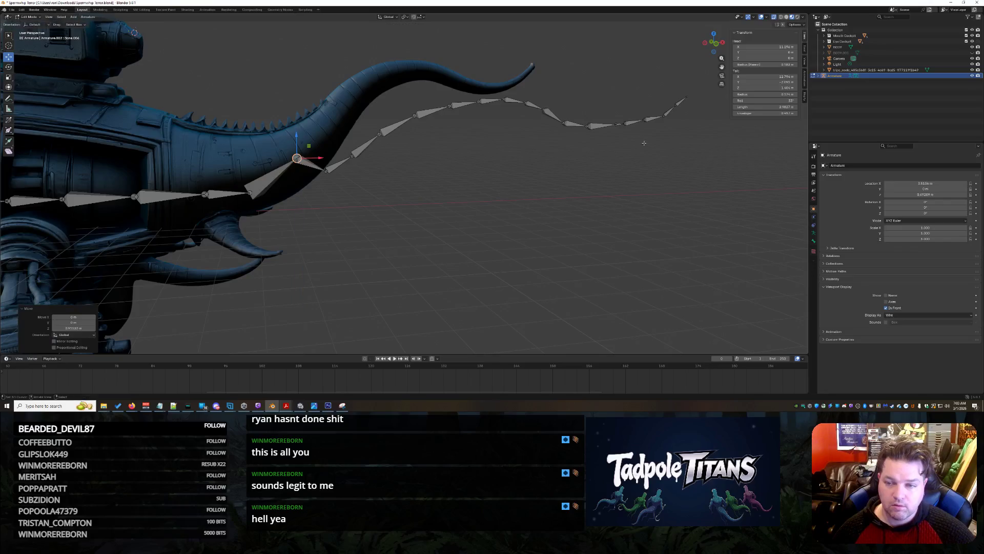
{"action": "left_click", "coordinate": [742, 82]}
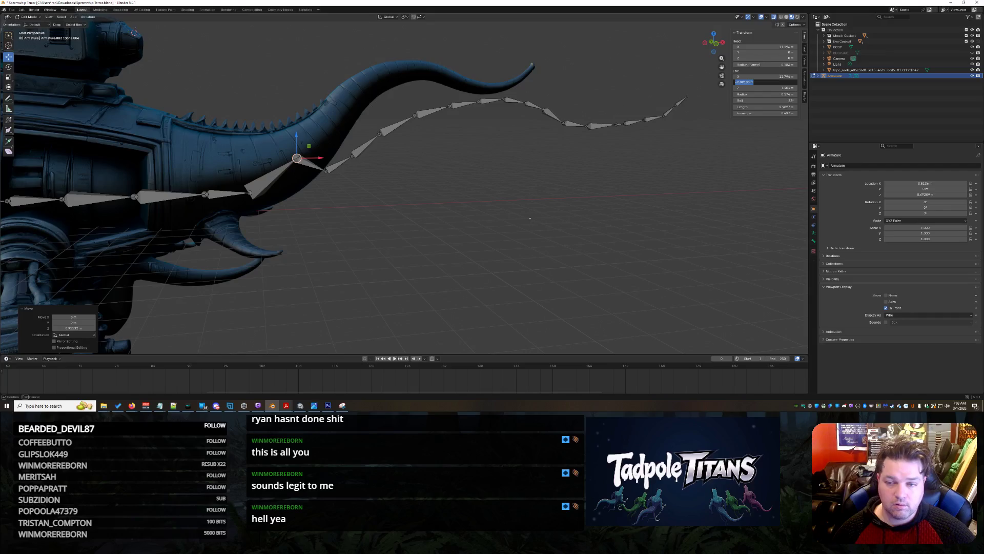
{"action": "key", "text": "Return"}
{"action": "mouse_move", "coordinate": [513, 169]}
{"action": "left_mouse_down"}
{"action": "mouse_move", "coordinate": [468, 240]}
{"action": "mouse_move", "coordinate": [502, 255]}
{"action": "left_mouse_up"}
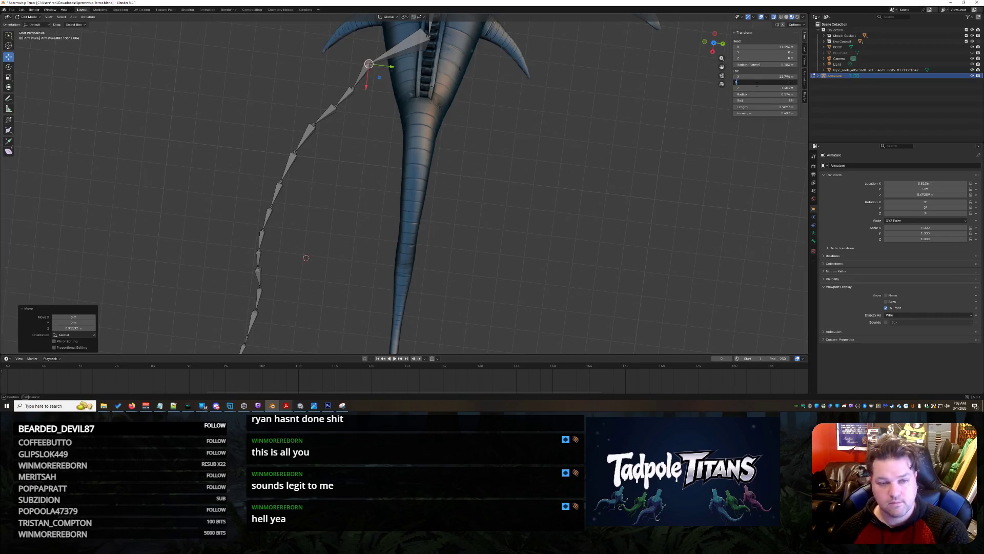
{"action": "key", "text": "Return"}
{"action": "mouse_move", "coordinate": [528, 190]}
{"action": "left_mouse_down"}
{"action": "mouse_move", "coordinate": [599, 143]}
{"action": "mouse_move", "coordinate": [584, 189]}
{"action": "left_mouse_up"}
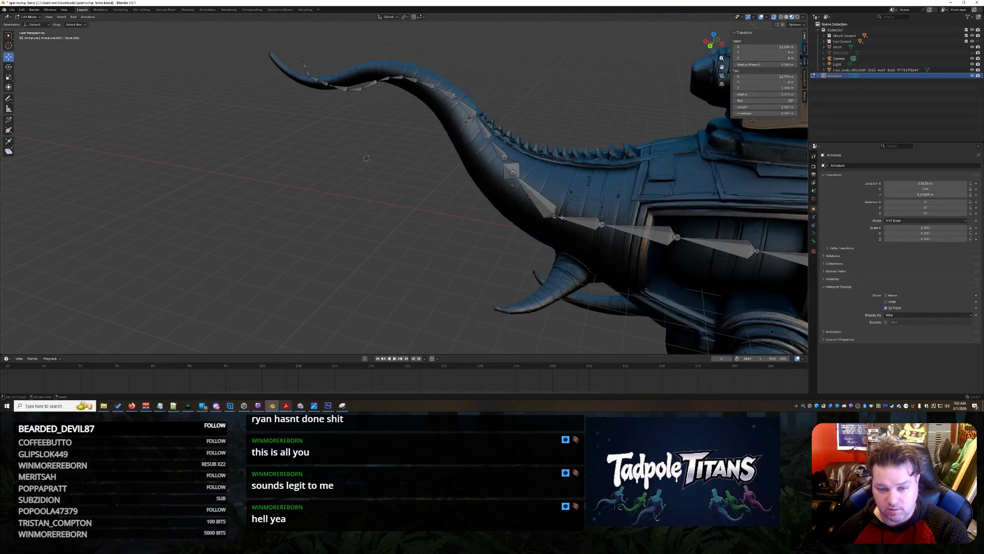
Step: Raise three successive tail joints vertically so they climb along the tail
{"action": "key", "text": "g"}
{"action": "key", "text": "z"}
{"action": "left_click", "coordinate": [600, 224]}
{"action": "left_click", "coordinate": [600, 224]}
{"action": "key", "text": "g"}
{"action": "key", "text": "z"}
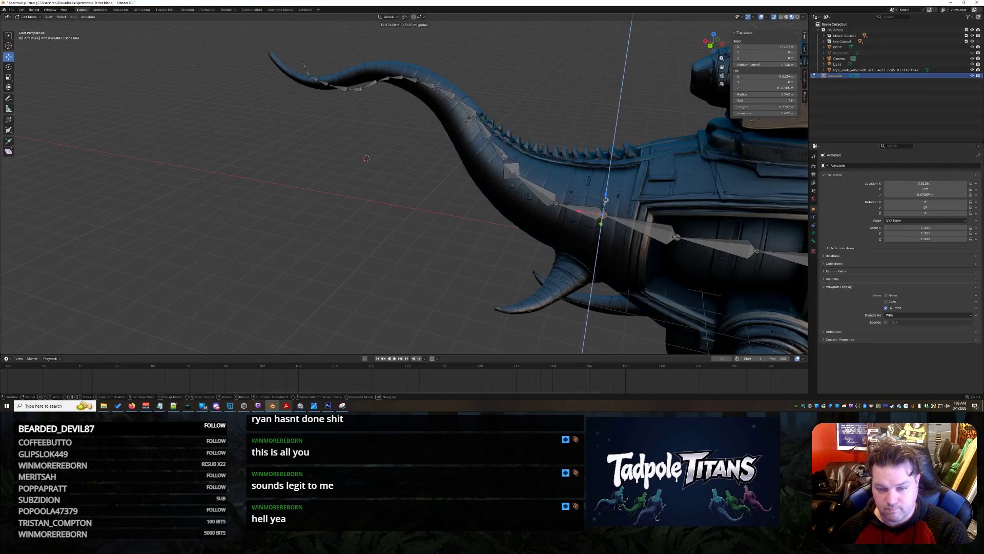
{"action": "left_click", "coordinate": [561, 214]}
{"action": "left_click", "coordinate": [559, 205]}
{"action": "key", "text": "g"}
{"action": "key", "text": "z"}
{"action": "left_click", "coordinate": [561, 195]}
{"action": "mouse_move", "coordinate": [562, 194]}
{"action": "left_mouse_down"}
{"action": "mouse_move", "coordinate": [449, 229]}
{"action": "mouse_move", "coordinate": [459, 226]}
{"action": "left_mouse_up"}
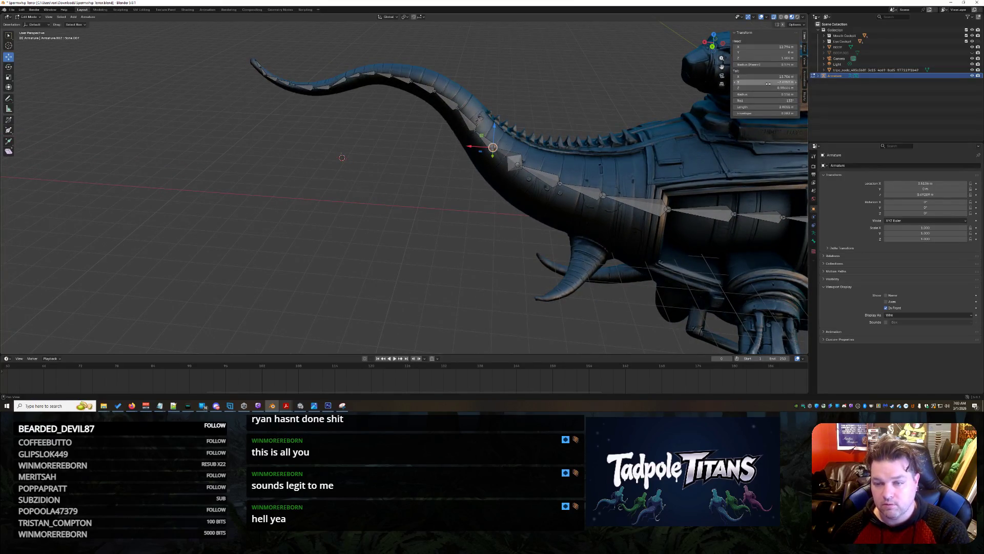
Step: Undo the last tail change, then box-select the tail bone chain and lift it upward
{"action": "key", "text": "Return"}
{"action": "mouse_move", "coordinate": [458, 273]}
{"action": "left_mouse_down"}
{"action": "mouse_move", "coordinate": [339, 266]}
{"action": "mouse_move", "coordinate": [397, 254]}
{"action": "left_mouse_up"}
{"action": "key", "text": "ctrl+z"}
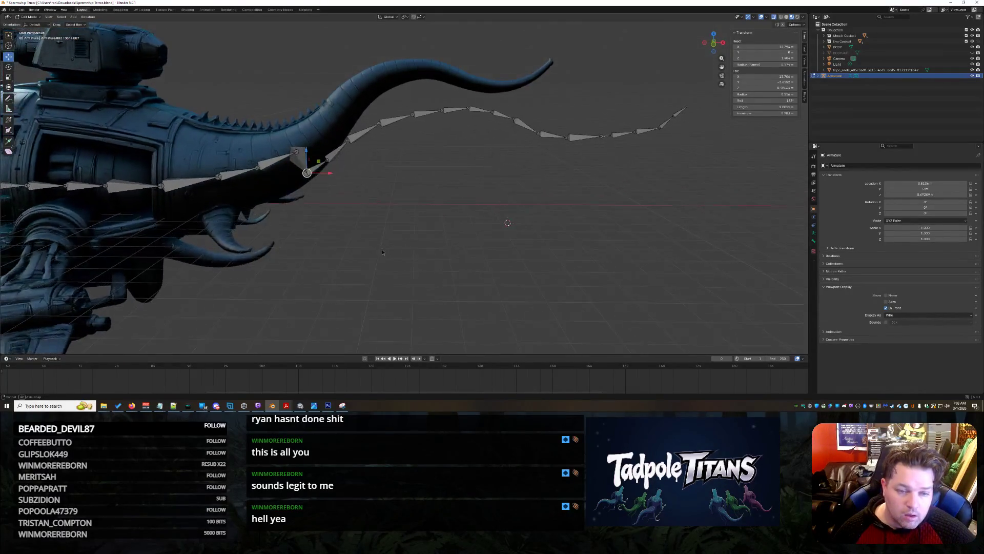
{"action": "mouse_move", "coordinate": [733, 236]}
{"action": "left_mouse_down"}
{"action": "mouse_move", "coordinate": [343, 58]}
{"action": "mouse_move", "coordinate": [310, 63]}
{"action": "mouse_move", "coordinate": [321, 68]}
{"action": "left_mouse_up"}
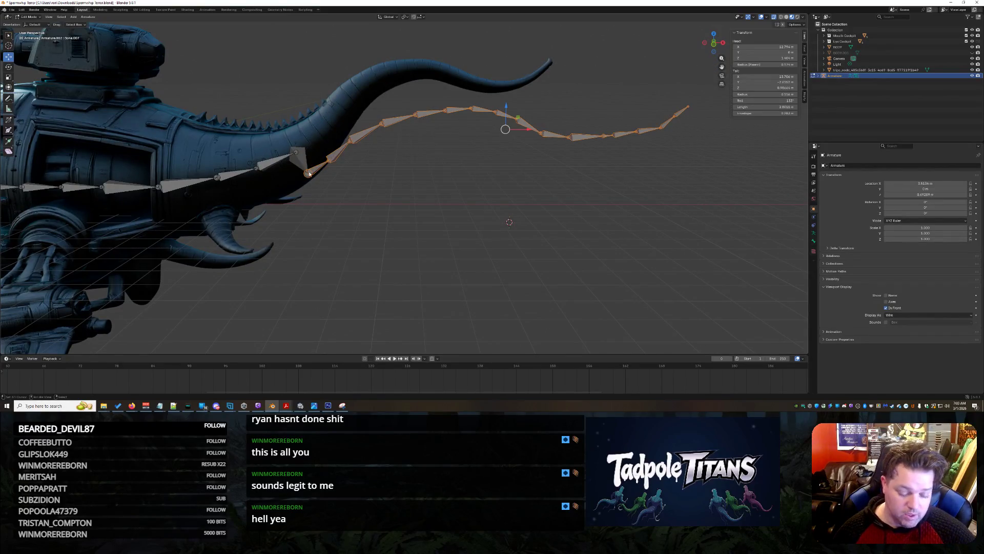
{"action": "left_click_drag", "start_coordinate": [507, 109], "coordinate": [506, 69]}
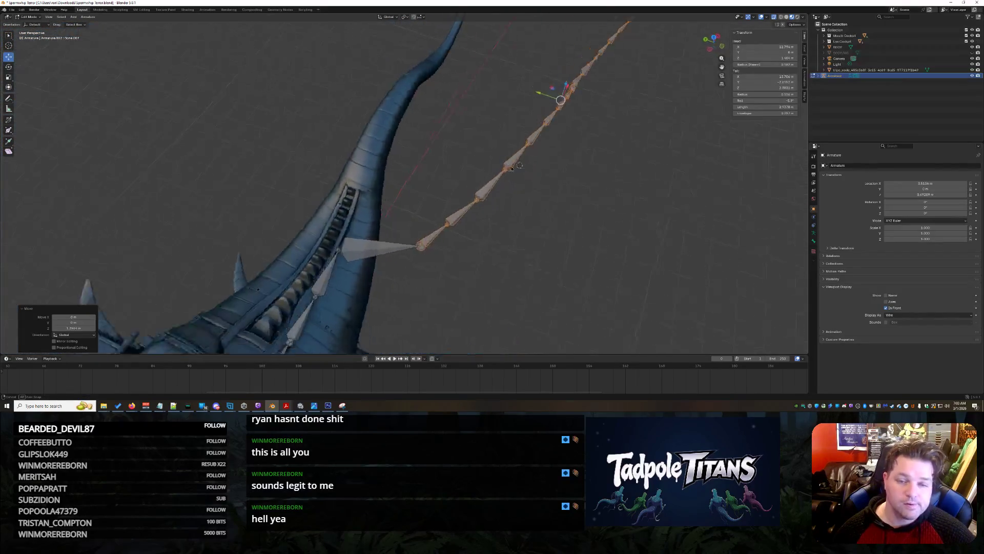